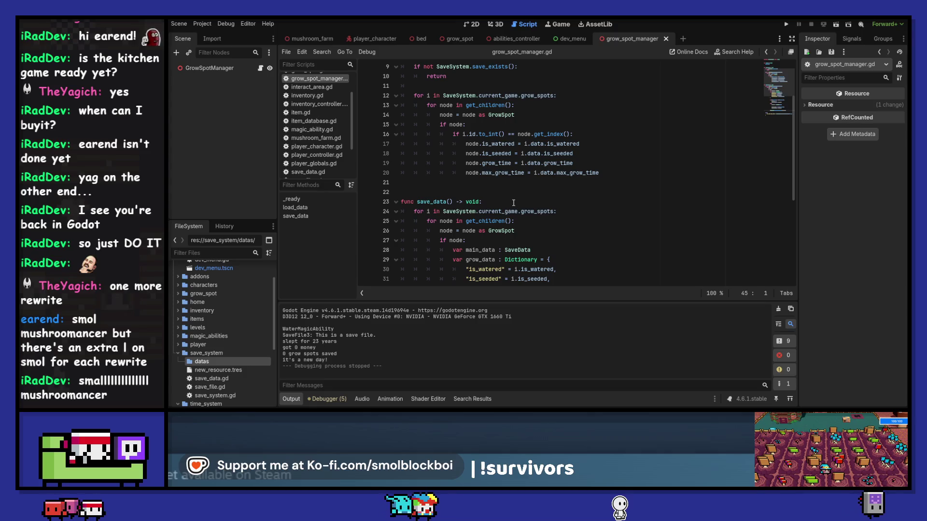
Delete the 'for i in SaveSystem…' loop line in save_data and dedent its body one level.
drag(600, 213, 603, 201)
scroll(603, 202, down, 3)
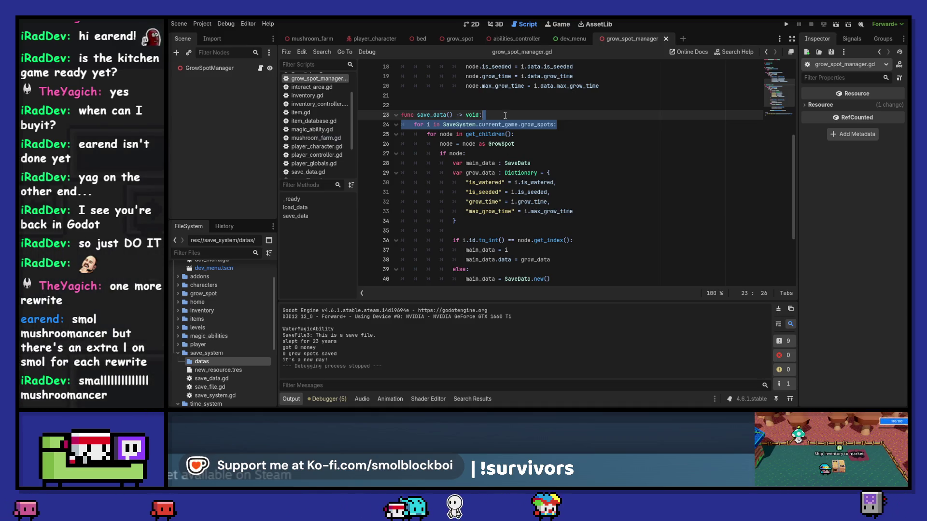
key(BackSpace)
text(:)
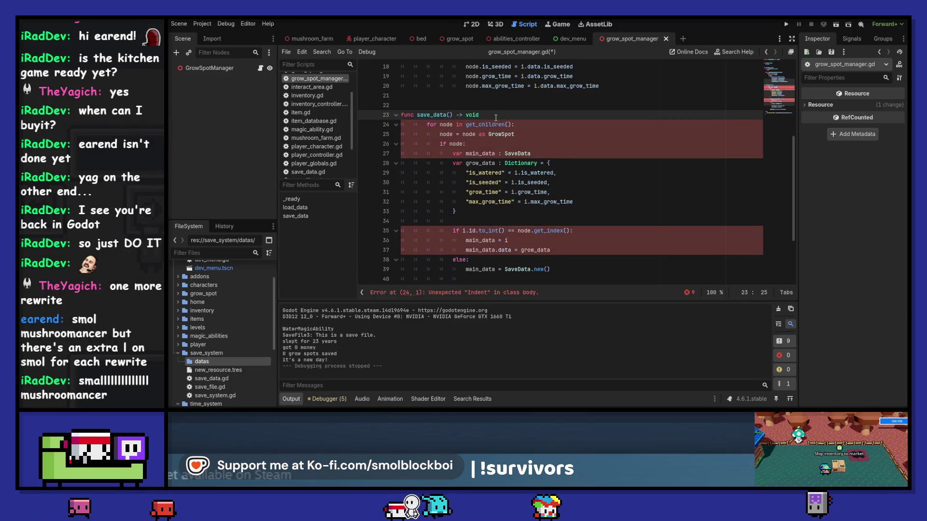
mouse_move(489, 124)
mouse_down()
mouse_move(507, 131)
mouse_move(512, 145)
mouse_move(518, 260)
mouse_up()
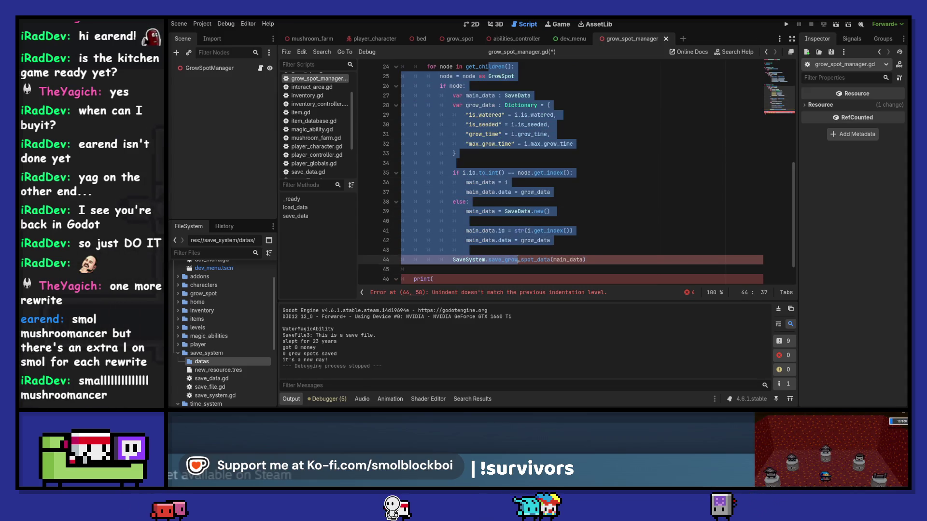
key(shift+Tab)
click(518, 159)
scroll(518, 160, up, 1)
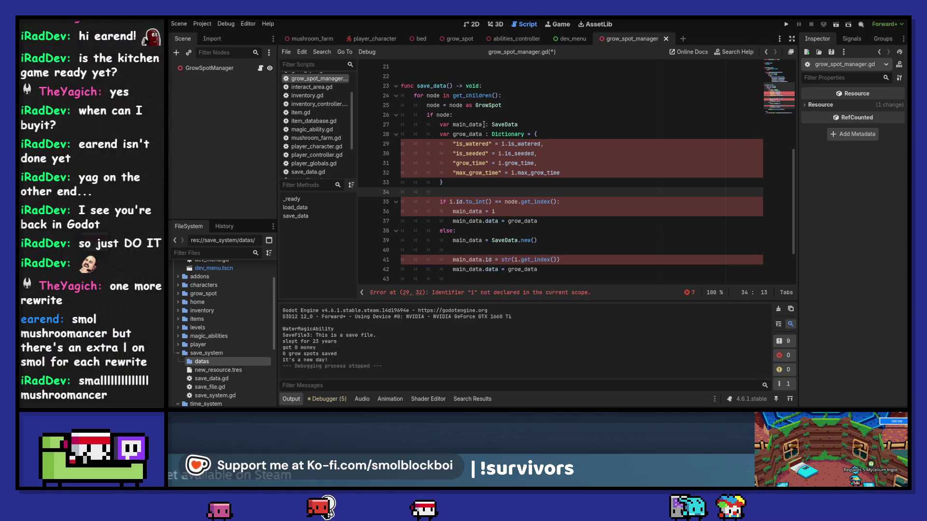
Replace i with node in the grow_data dictionary's four values.
double_click(434, 105)
key(ctrl+c)
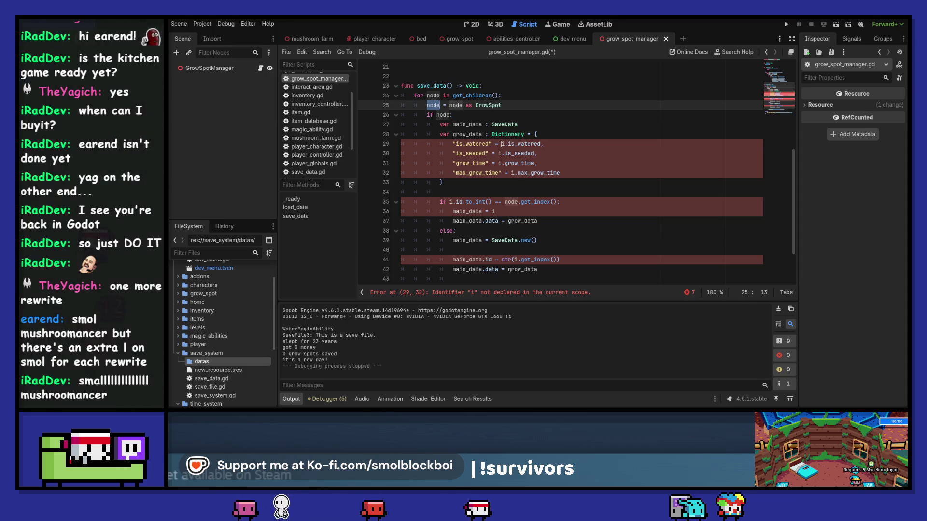
double_click(502, 144)
click(499, 154)
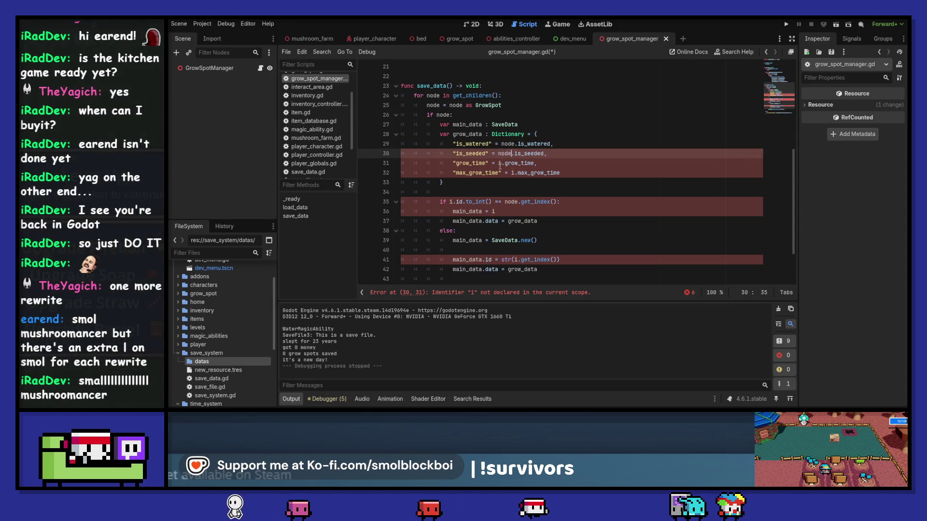
double_click(499, 163)
key(ctrl+v)
double_click(513, 173)
key(ctrl+v)
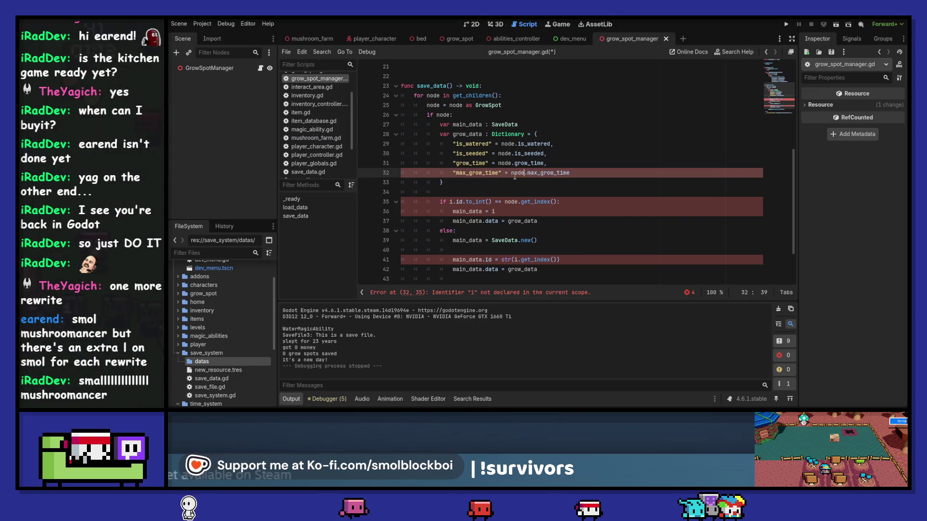
click(521, 214)
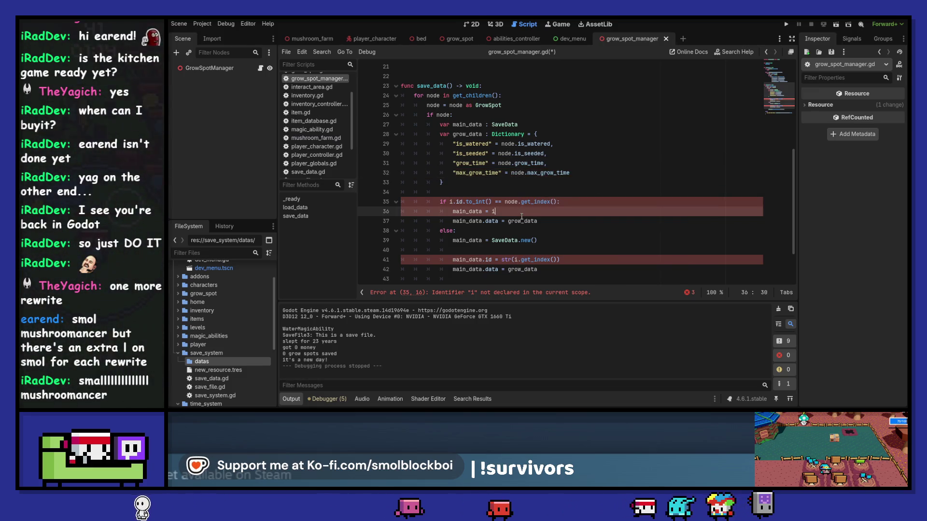
click(478, 192)
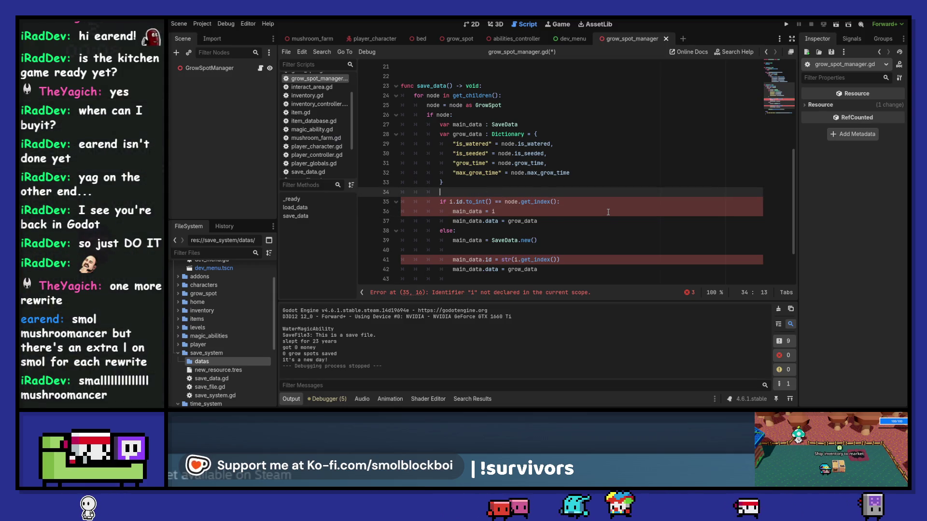
Add 'for i in SaveSystem.current_game.grow_spots:' on a new line below the grow_data dictionary.
key(Return)
text(for i in)
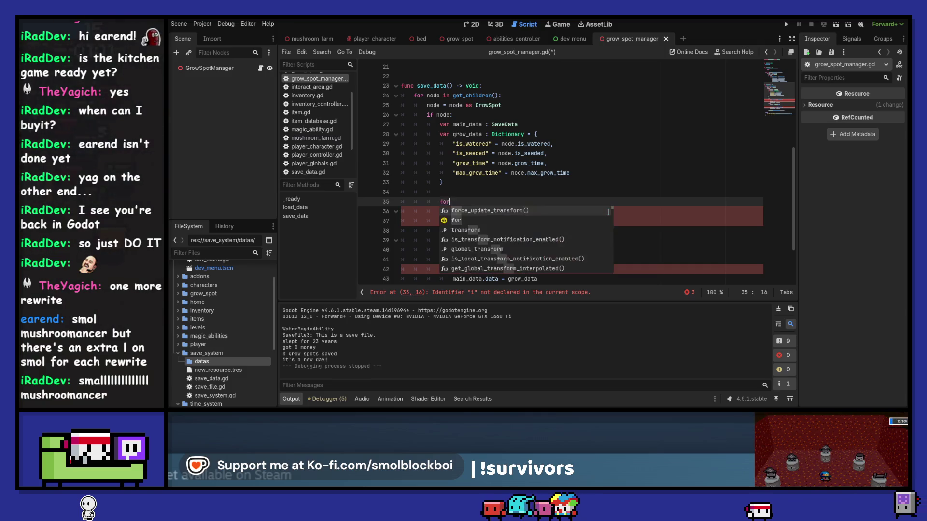
text( SaveData.)
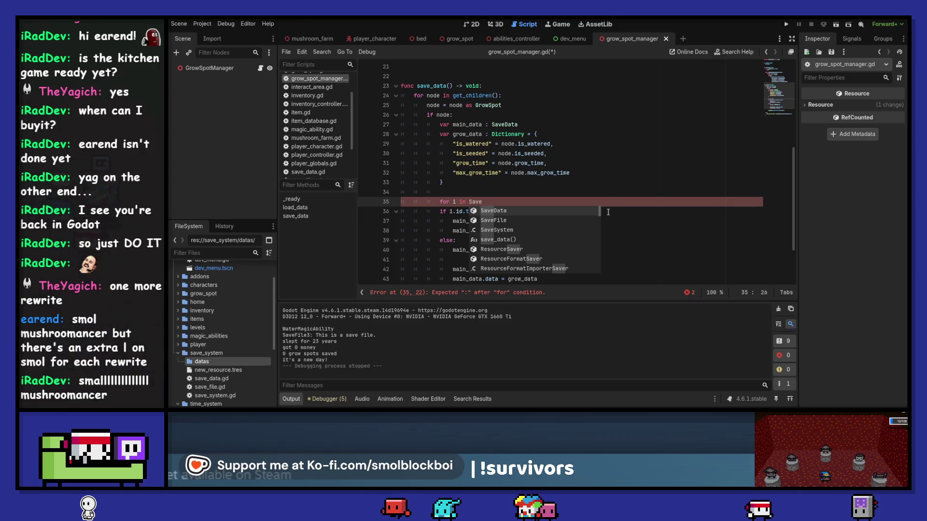
key(Return)
text(.)
key(BackSpace)
key(ctrl+shift+Left)
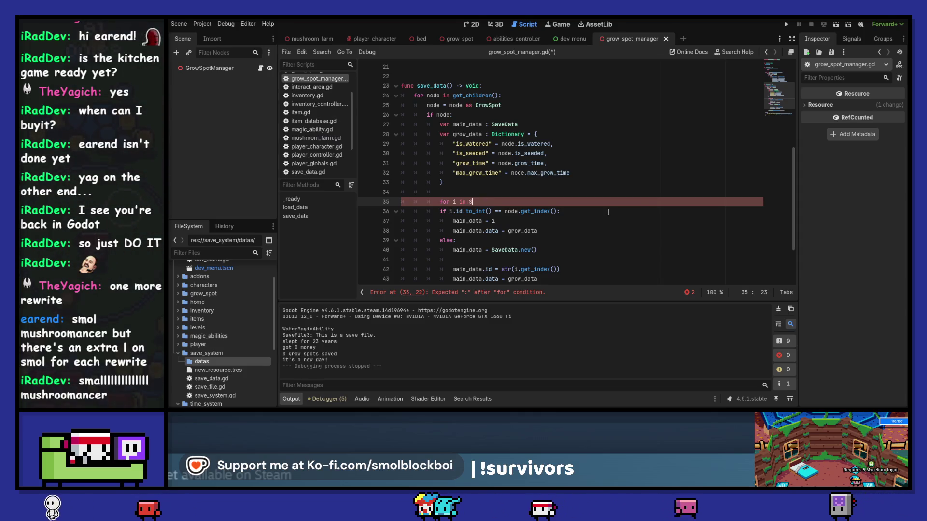
key(ctrl+BackSpace)
text(Save)
key(Down)
key(Down)
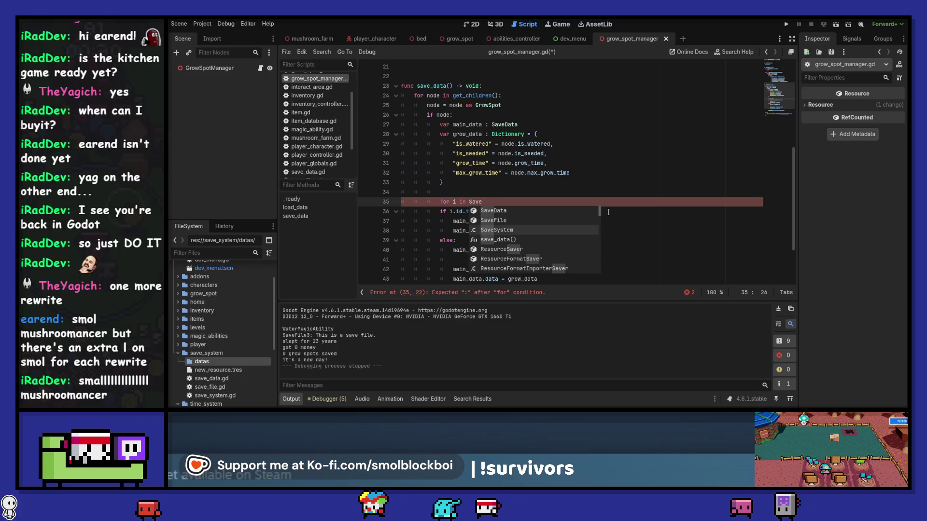
key(Return)
text(.curr)
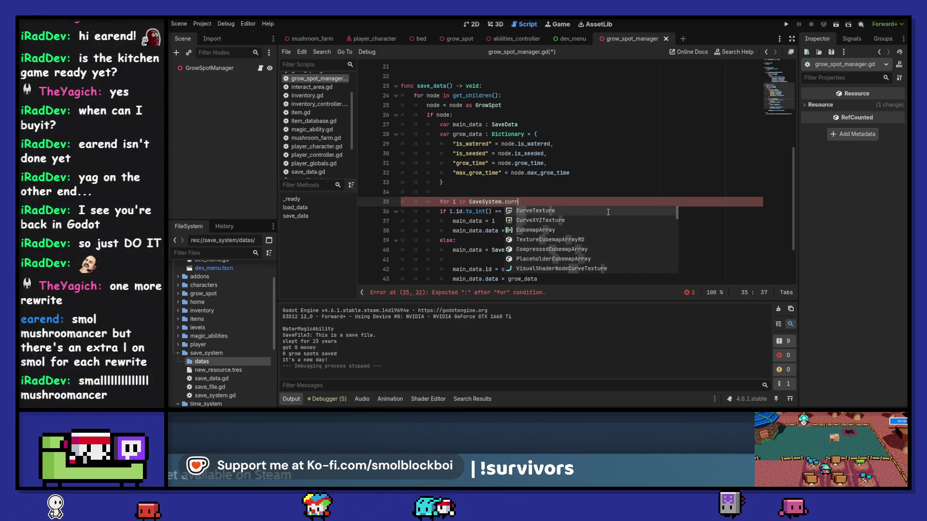
key(Return)
key(ctrl+BackSpace)
text(current_game.)
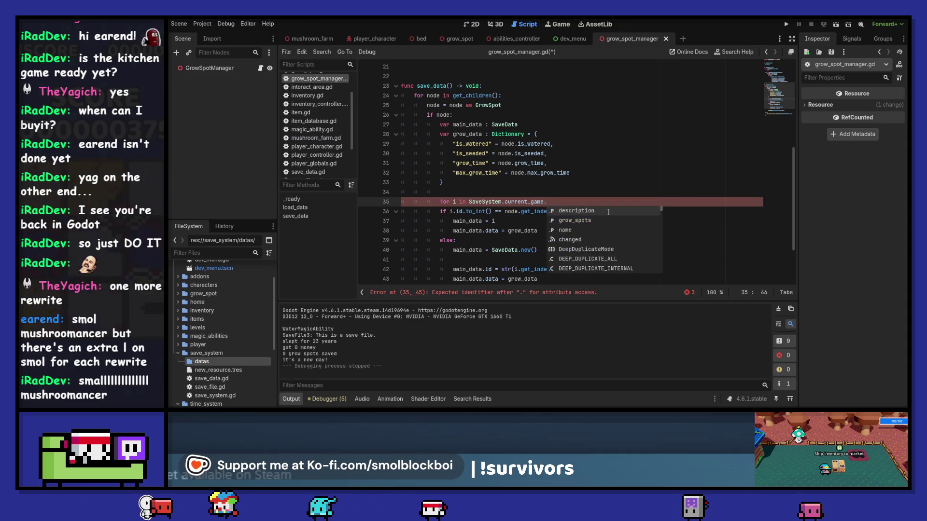
key(Down)
key(Return)
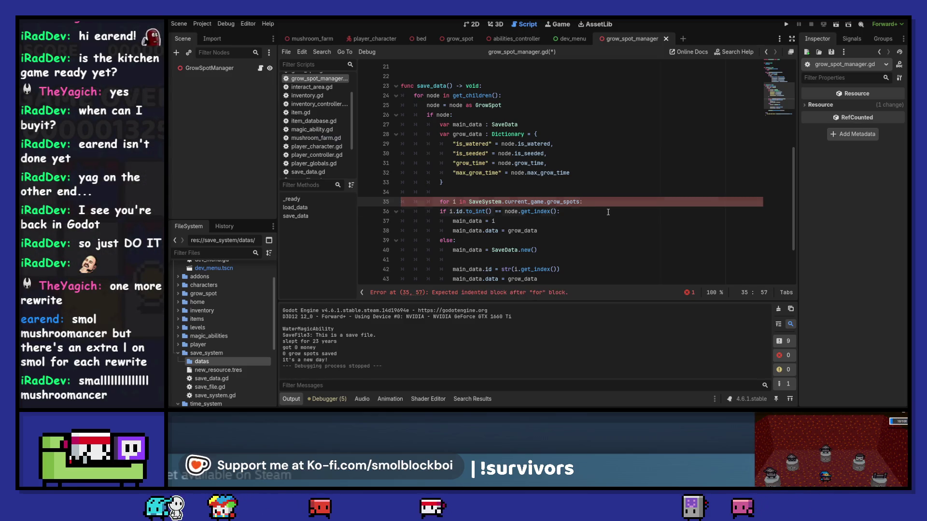
text(:)
Try indenting the block below under the new loop, then undo the indentation.
key(Down)
key(shift+Down)
key(shift+Down)
key(shift+Down)
scroll(608, 212, down, 2)
key(Tab)
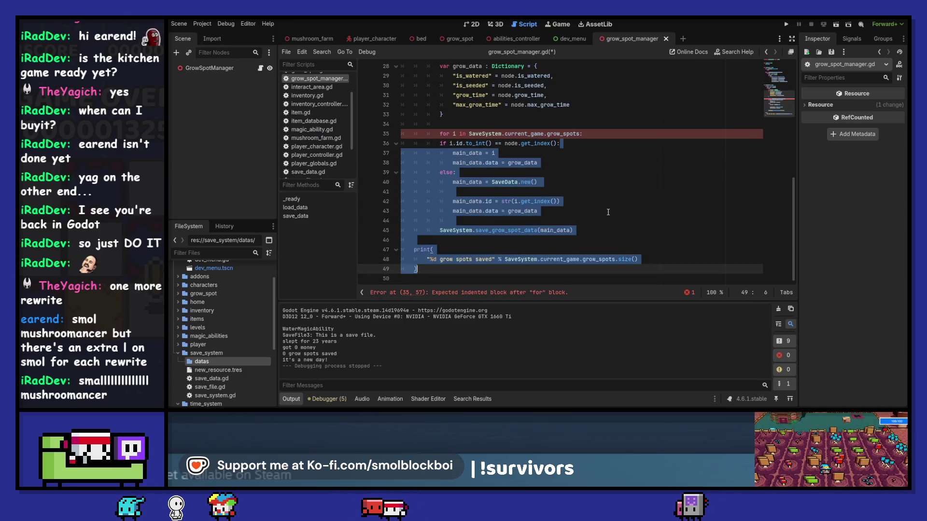
key(ctrl+z)
key(Up)
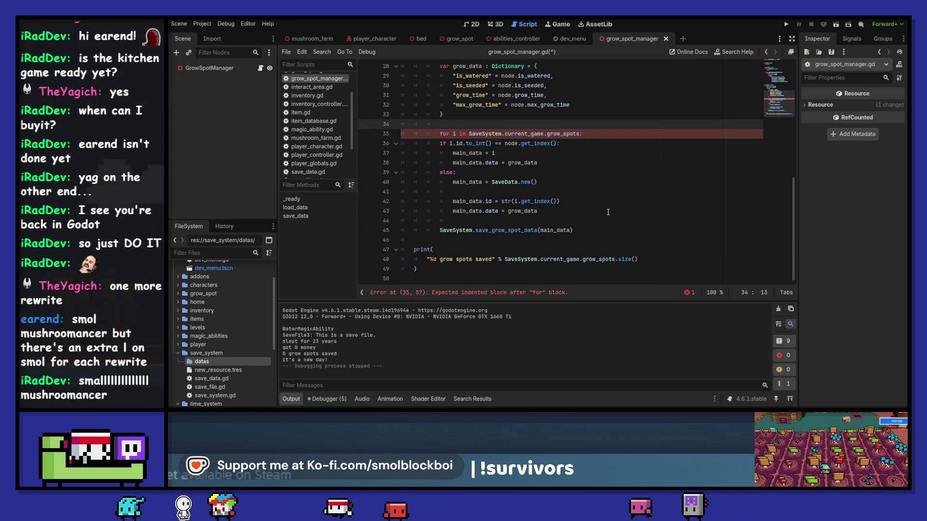
scroll(608, 212, up, 1)
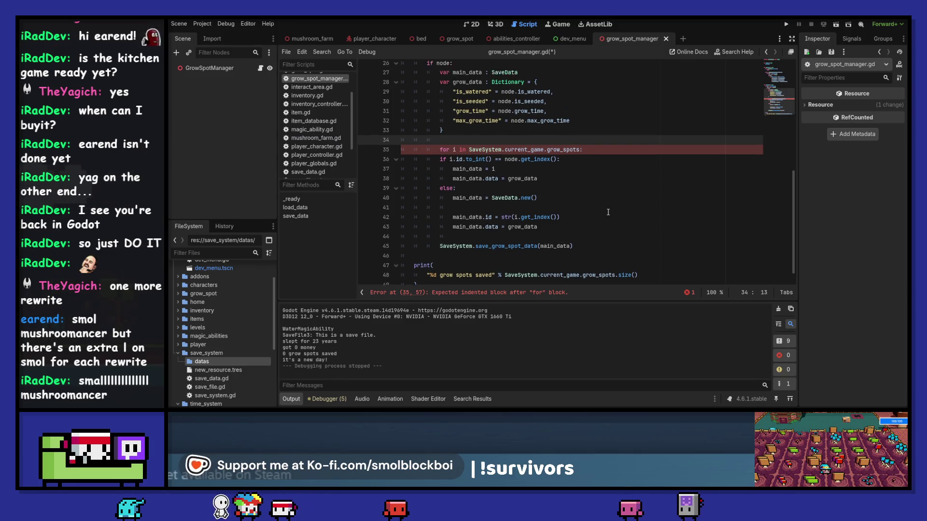
scroll(608, 212, up, 3)
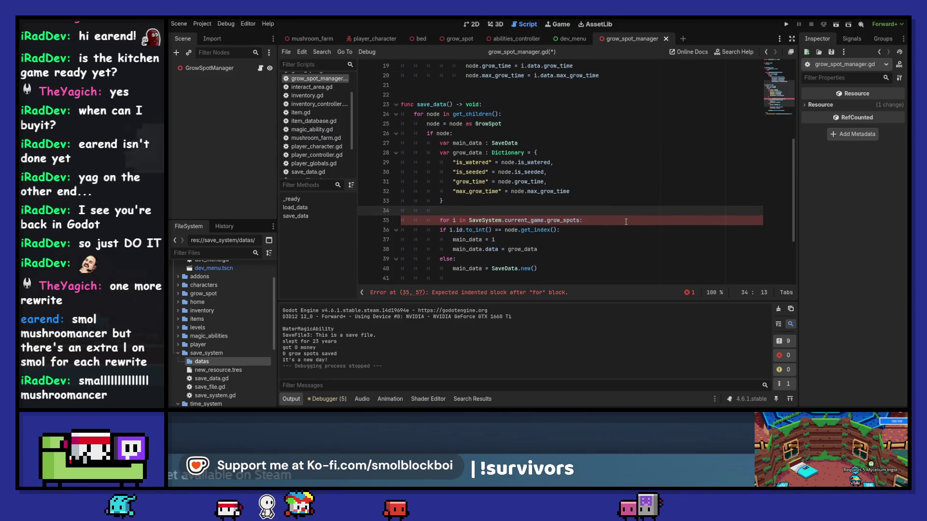
Delete the new grow_spots loop line and insert blank lines below the dictionary.
triple_click(626, 222)
key(BackSpace)
key(Tab)
key(Tab)
key(Tab)
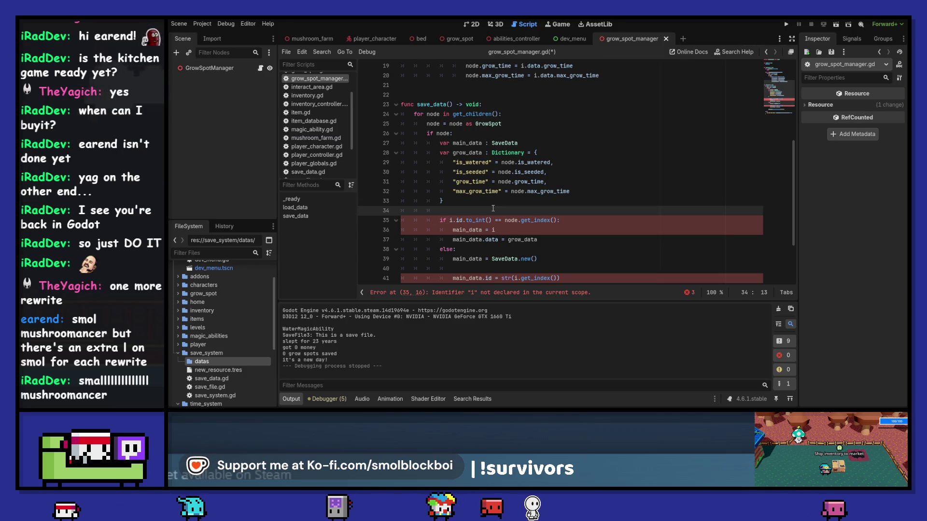
key(Return)
scroll(624, 207, down, 1)
key(Return)
key(Up)
Delete the if/else block, then undo to restore it and drop the extra blank lines.
scroll(625, 207, down, 1)
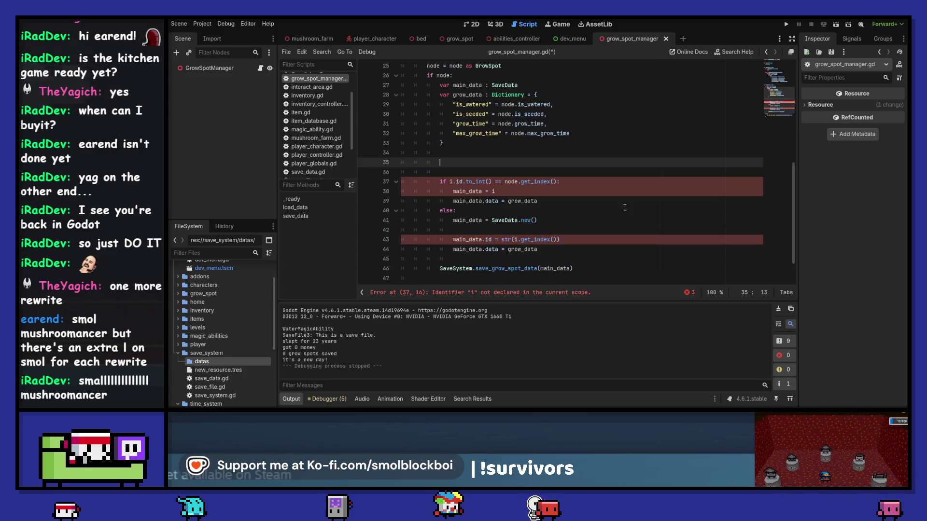
drag(454, 259, 383, 172)
key(BackSpace)
key(BackSpace)
key(BackSpace)
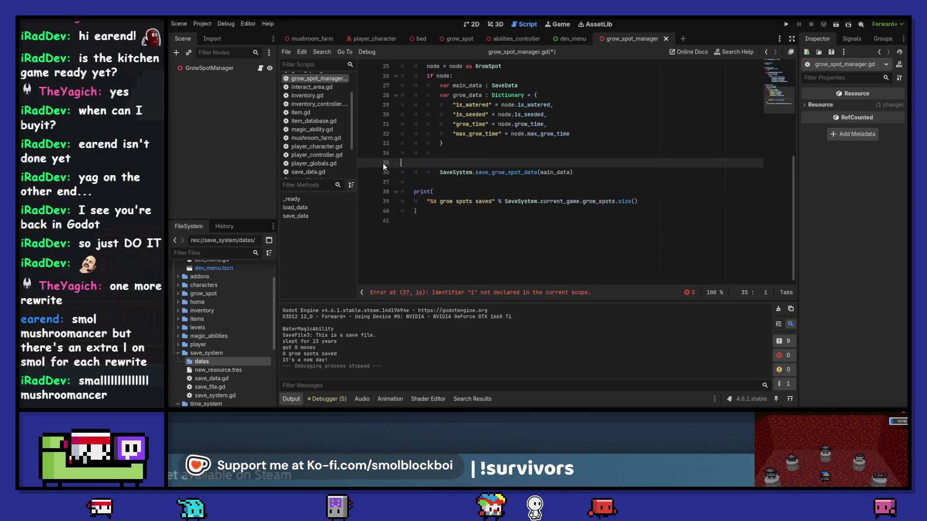
scroll(541, 189, up, 3)
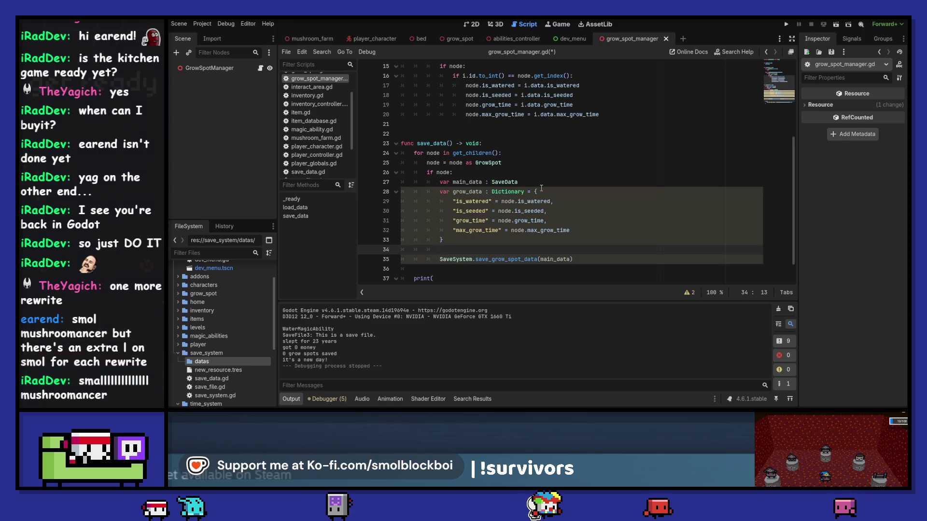
scroll(542, 188, down, 1)
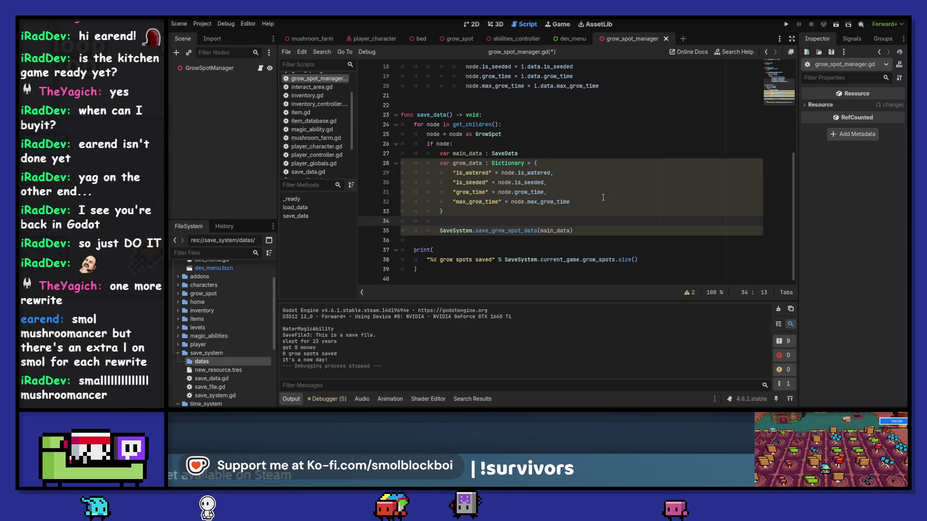
key(ctrl+z)
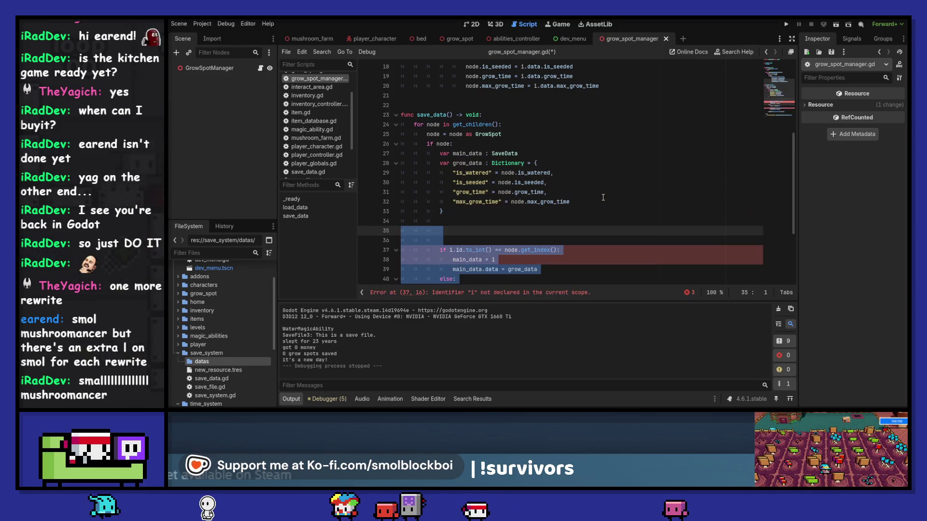
key(ctrl+z)
key(ctrl+z)
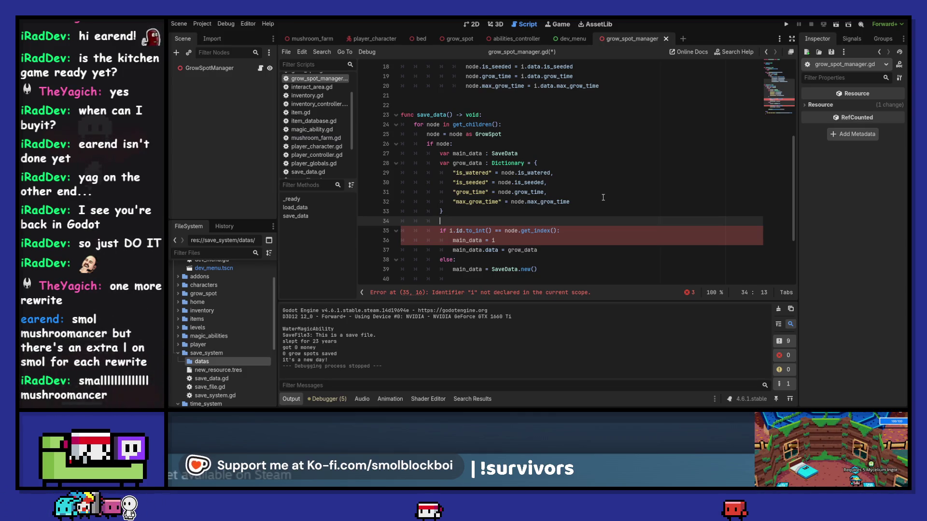
Create a new script grow_data.gd in the datas folder inheriting Resource.
right_click(248, 361)
mouse_move(279, 270)
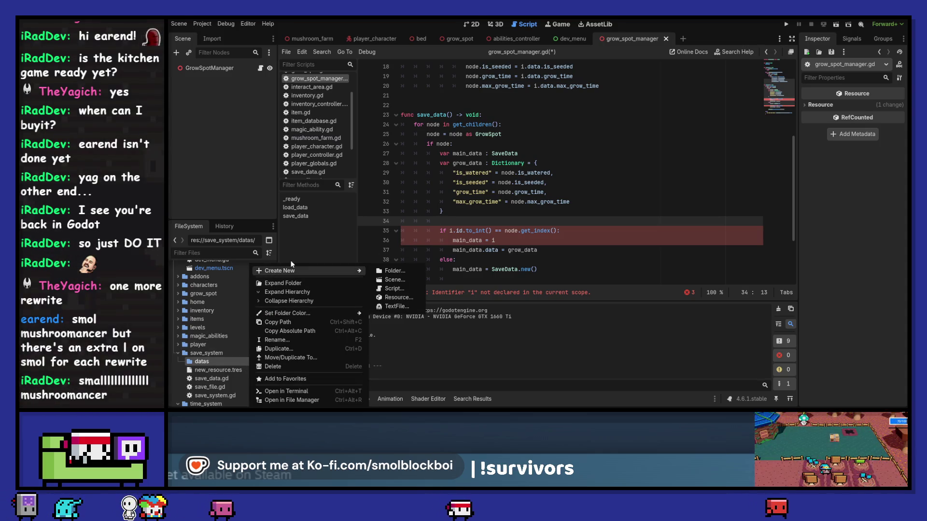
click(410, 288)
text(grow_data)
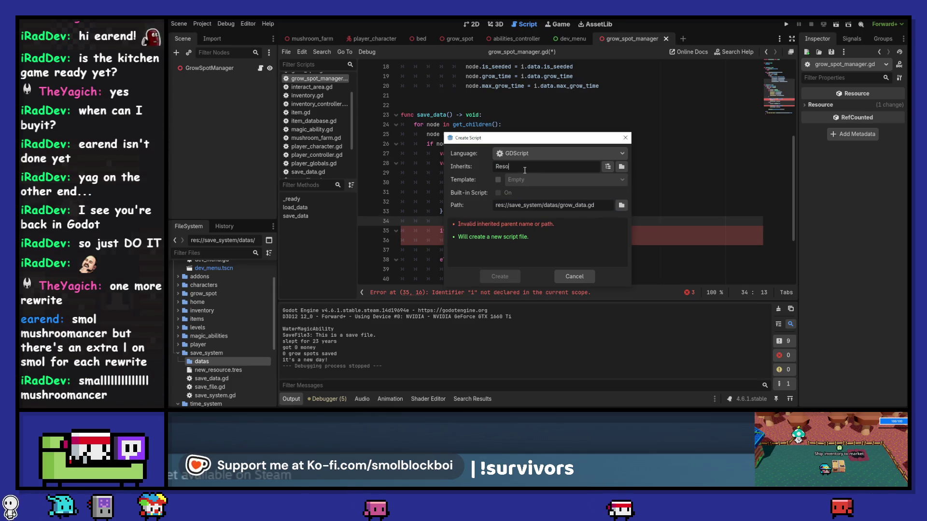
text(rce)
key(Return)
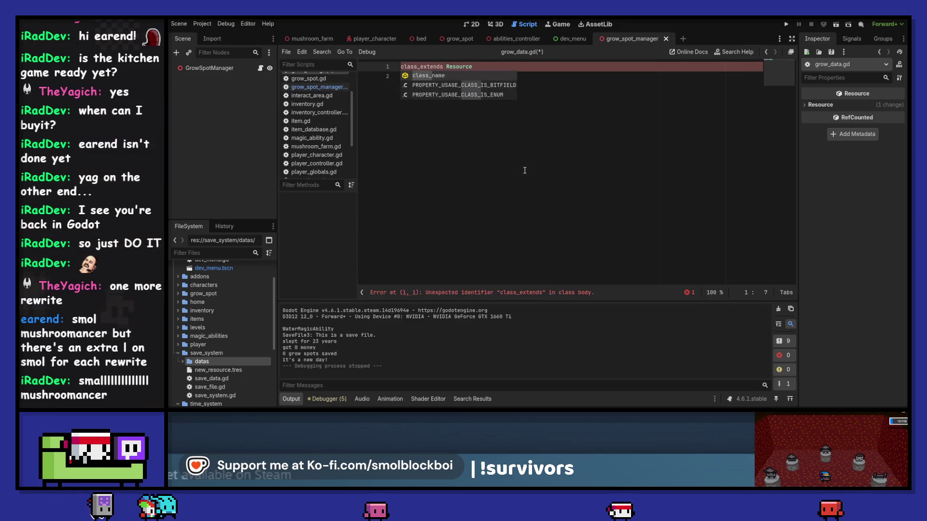
Declare class_name GrowData, save, and select the grow_data dictionary in grow_spot_manager.gd.
key(Tab)
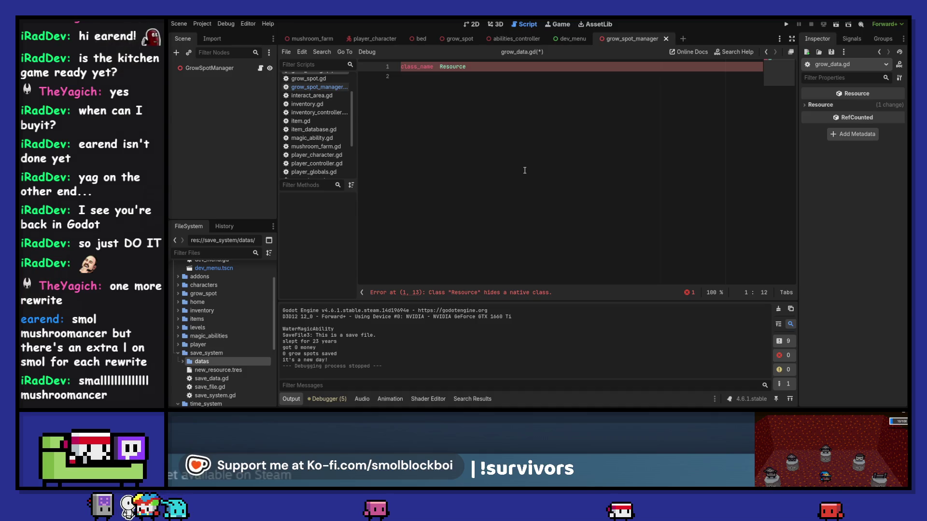
text(na)
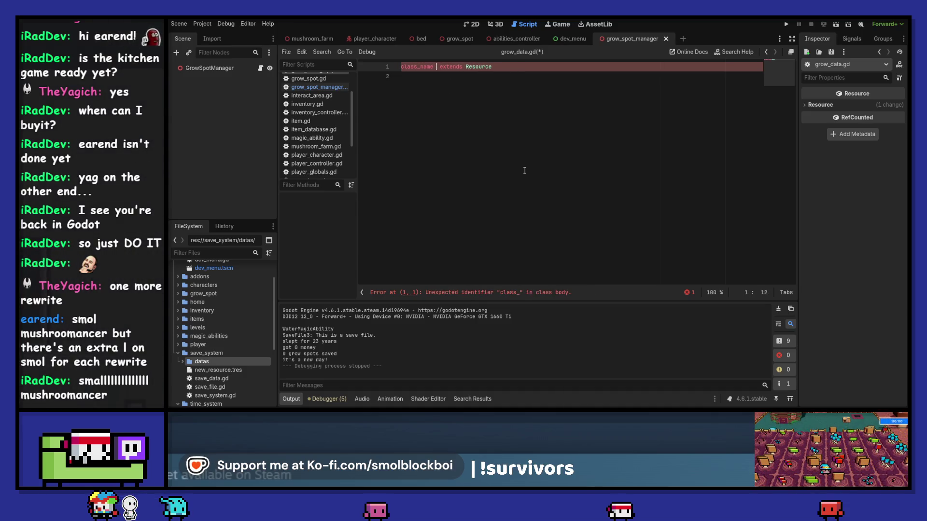
text(Data)
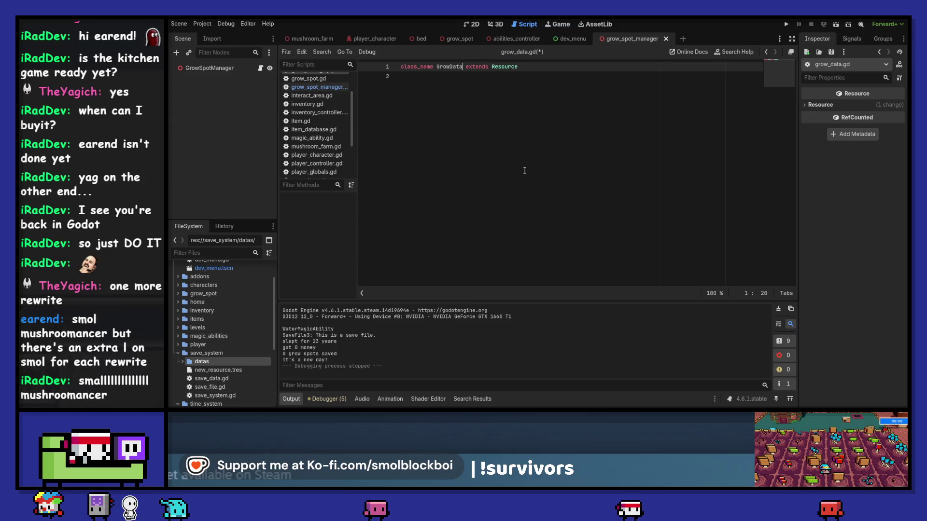
click(524, 171)
key(ctrl+s)
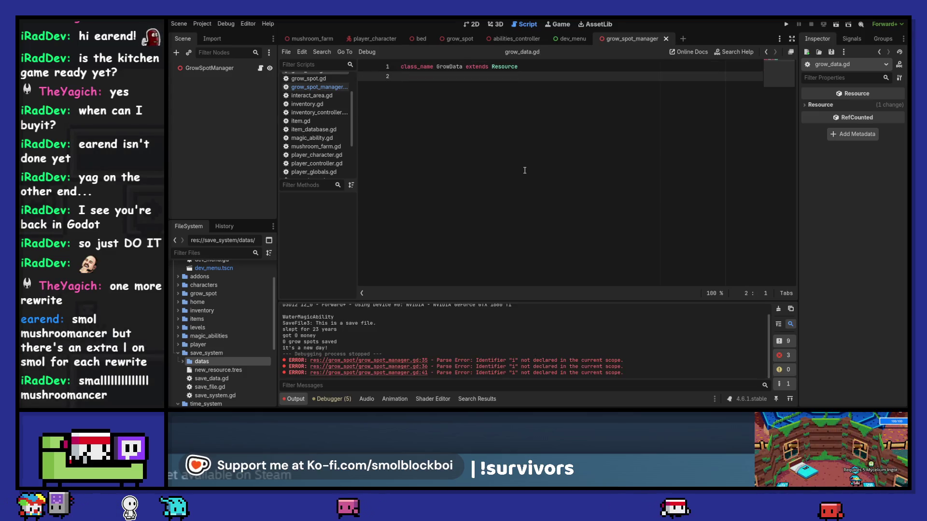
key(Return)
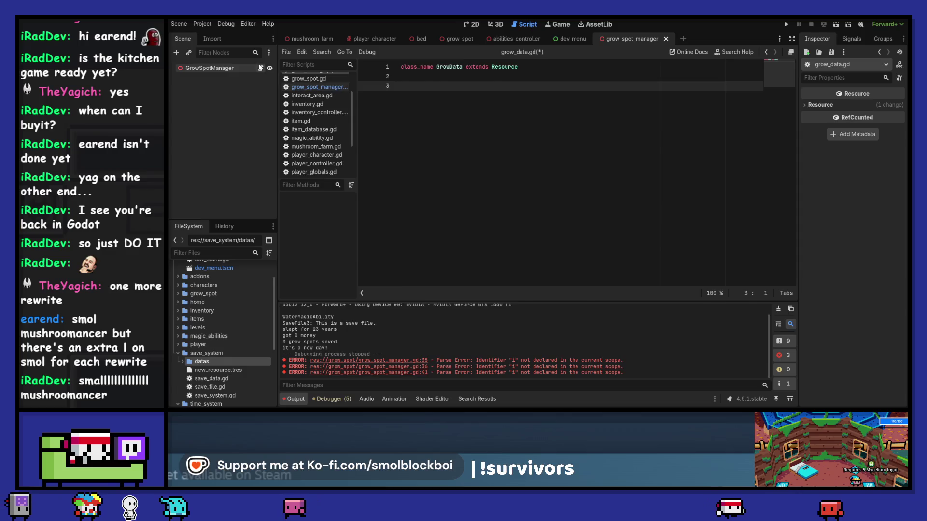
click(260, 67)
drag(451, 208, 385, 164)
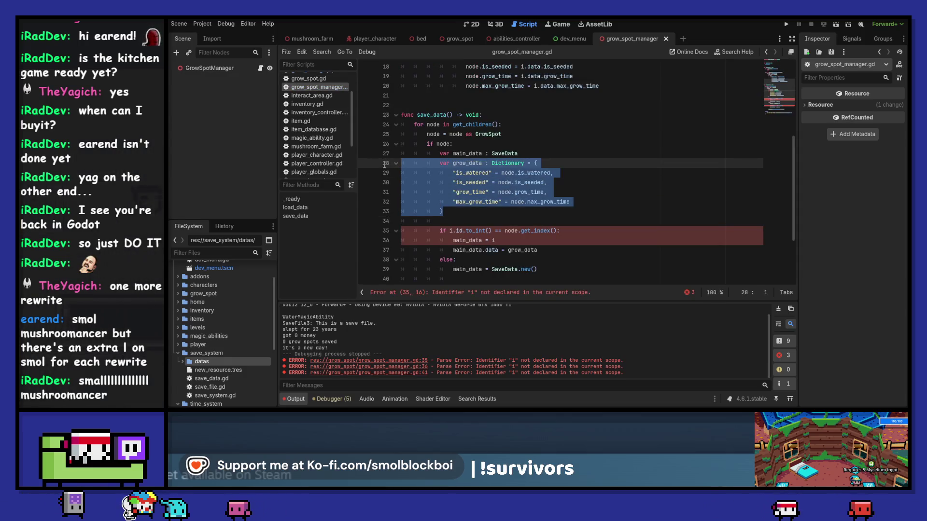
Paste the dictionary into grow_data.gd and add an exported is_watered: bool property.
key(ctrl+c)
double_click(232, 371)
key(ctrl+v)
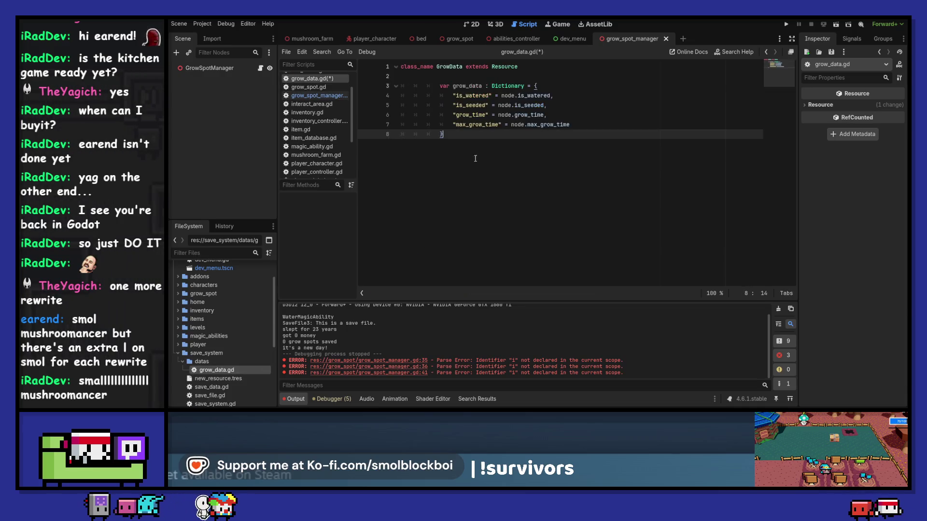
click(462, 76)
key(Return)
key(Return)
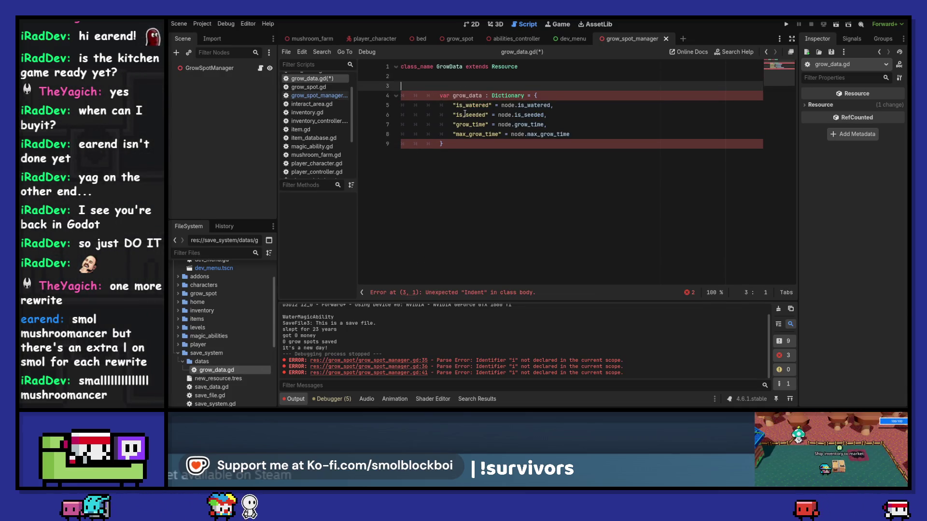
key(Up)
text(@)
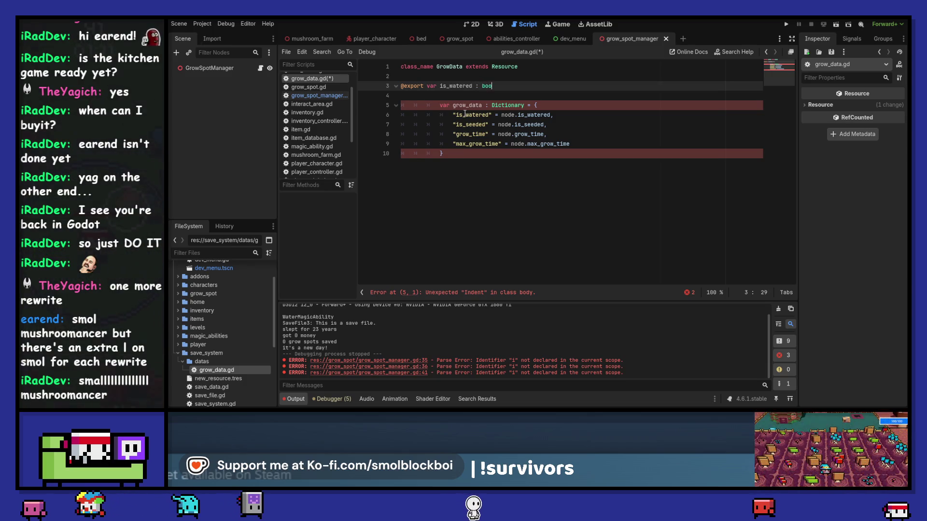
text(bool)
key(Return)
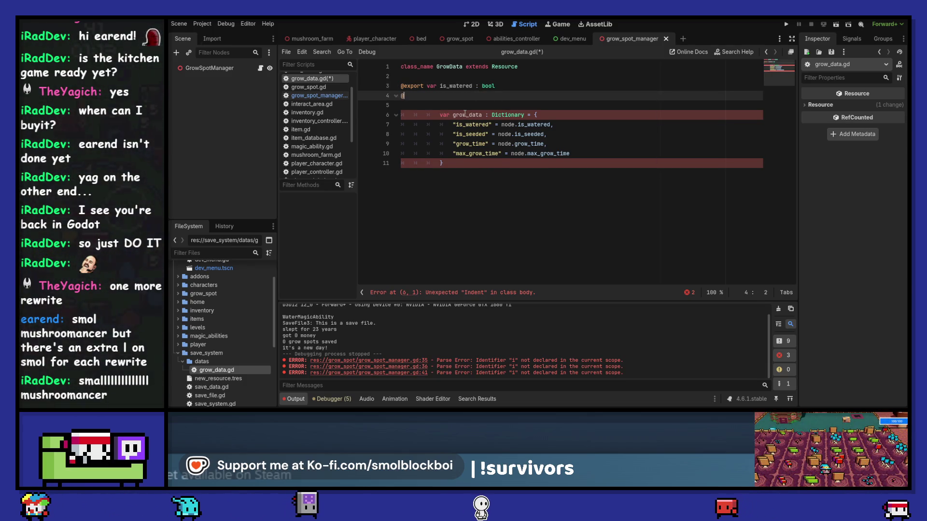
key(BackSpace)
key(Up)
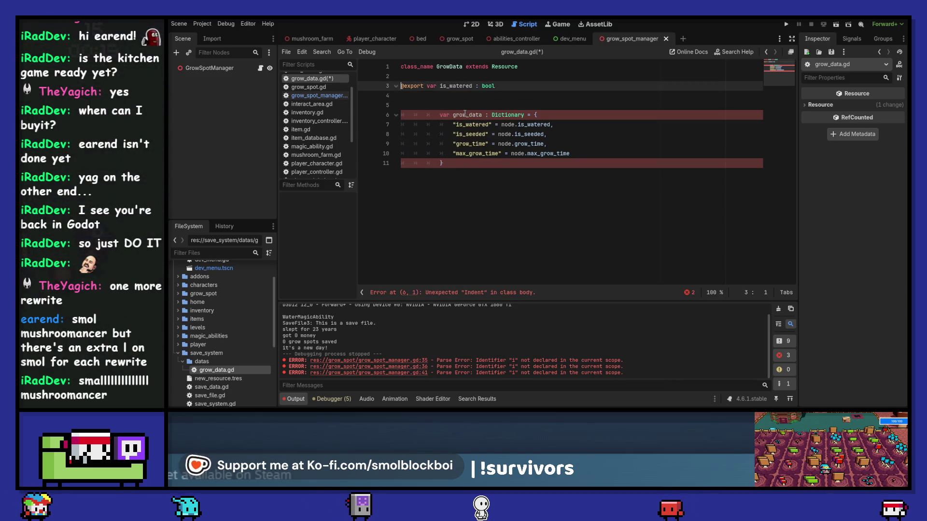
Duplicate the export into is_seeded: bool, grow_time: int and max_grow_time: int.
key(ctrl+shift+d)
key(ctrl+shift+d)
key(ctrl+shift+d)
key(Up)
key(Up)
key(BackSpace)
key(BackSpace)
key(BackSpace)
text(see)
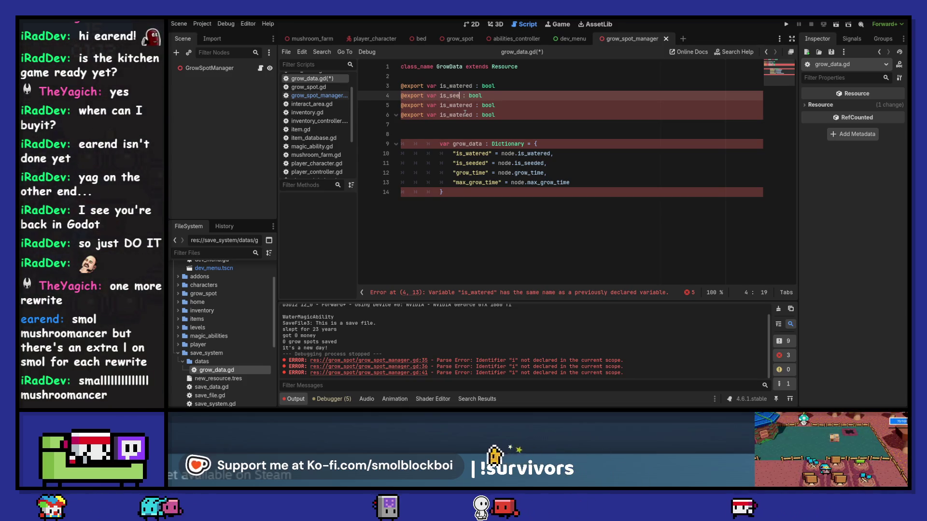
text(ded)
key(Down)
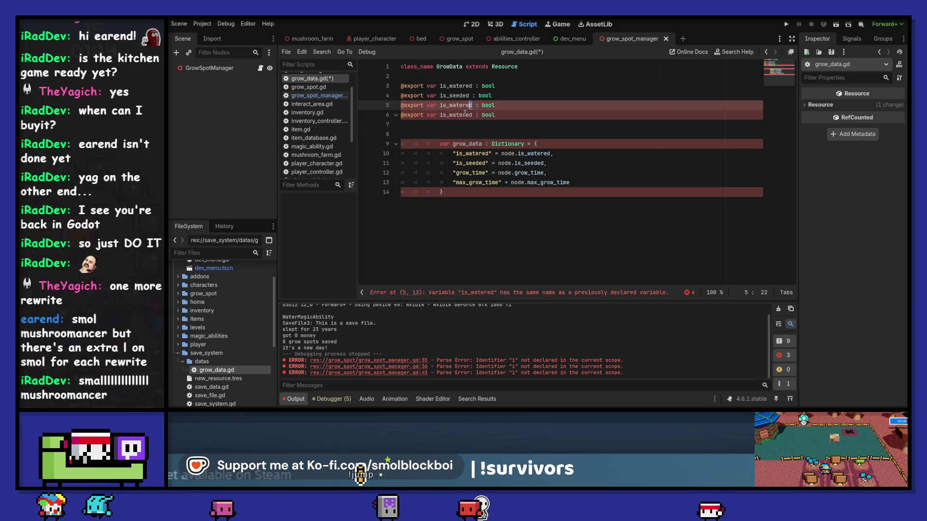
key(Right)
key(ctrl+shift+Left)
text(grow)
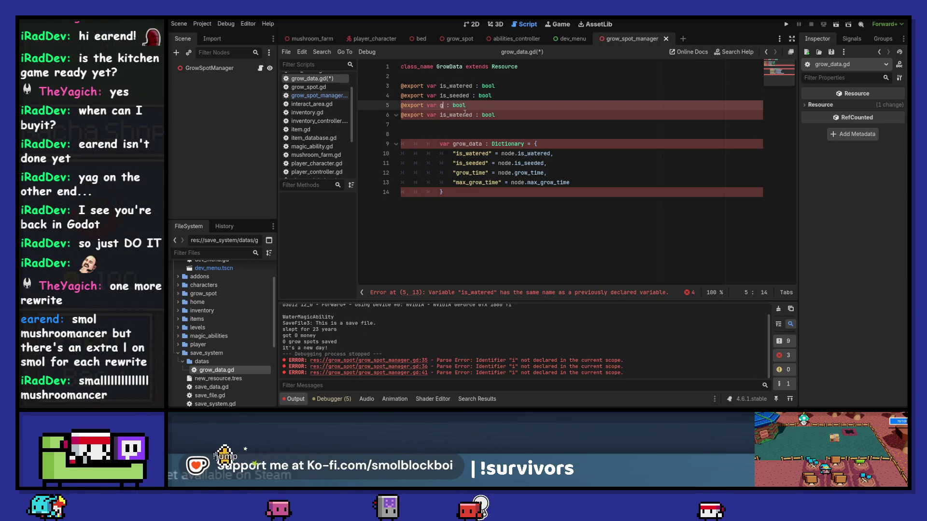
text(_tim)
key(ctrl+shift+Left)
text(int)
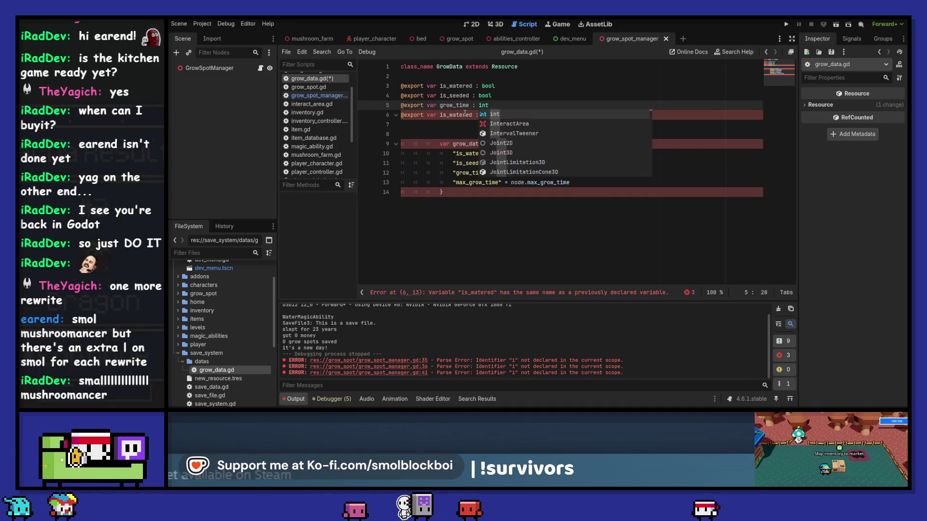
double_click(464, 115)
text(max_grow)
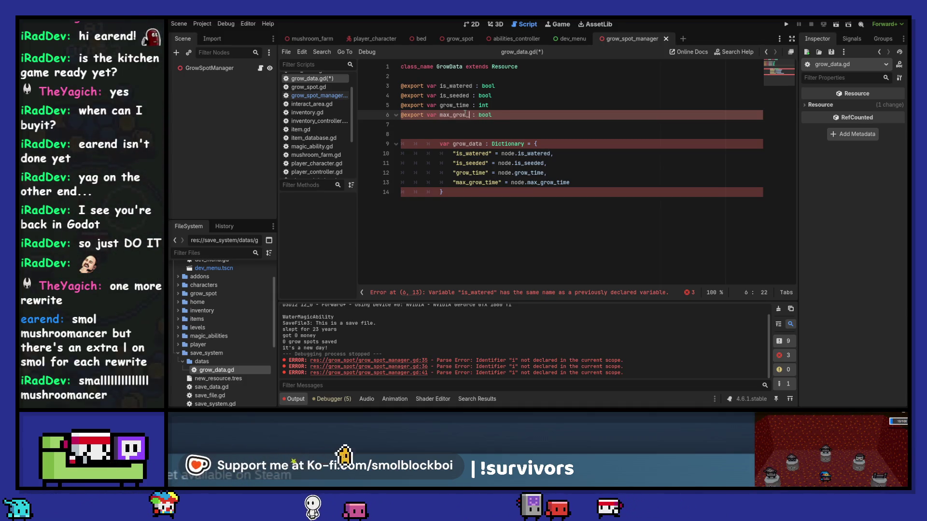
text(_time)
key(End)
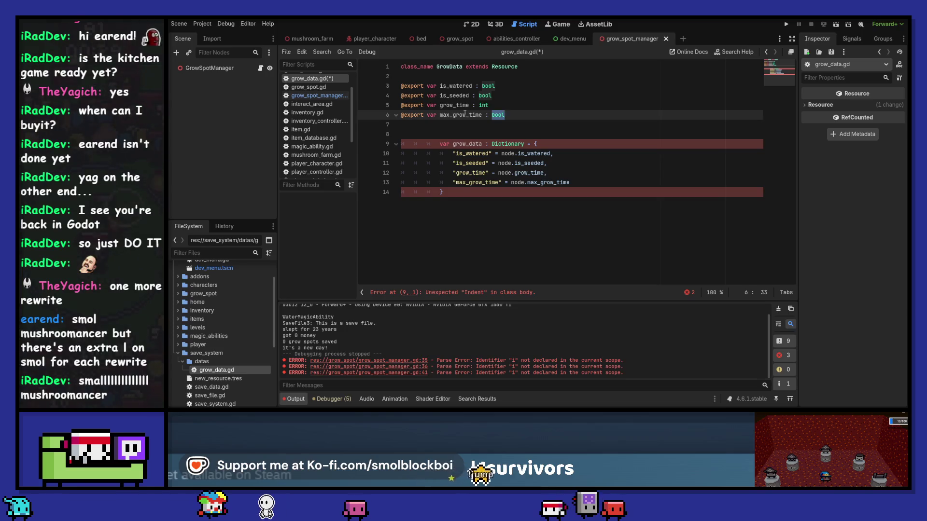
text(int)
key(Down)
key(Down)
key(Down)
Delete the pasted dictionary code and save grow_data.gd.
key(shift+alt+Down)
key(shift+alt+Down)
key(shift+alt+Down)
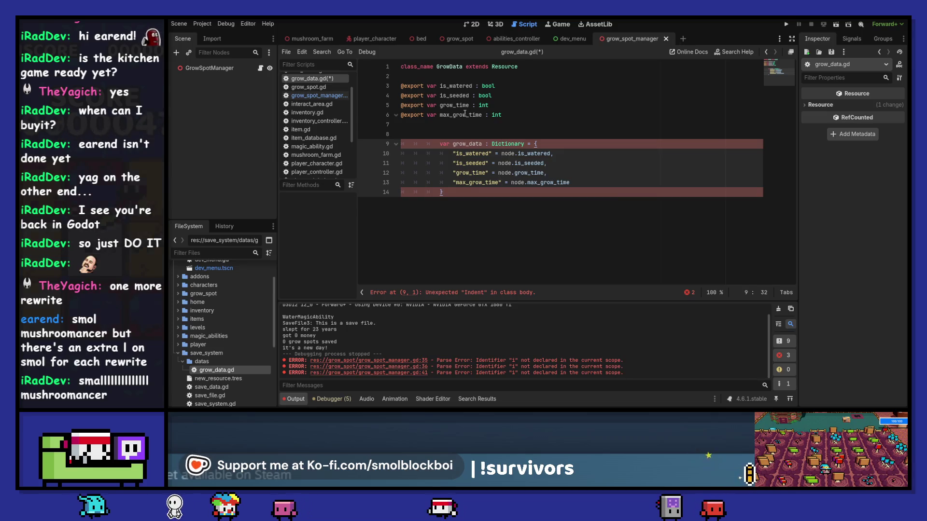
key(Escape)
key(shift+Down)
key(shift+Down)
key(shift+Down)
key(shift+Down)
key(shift+Down)
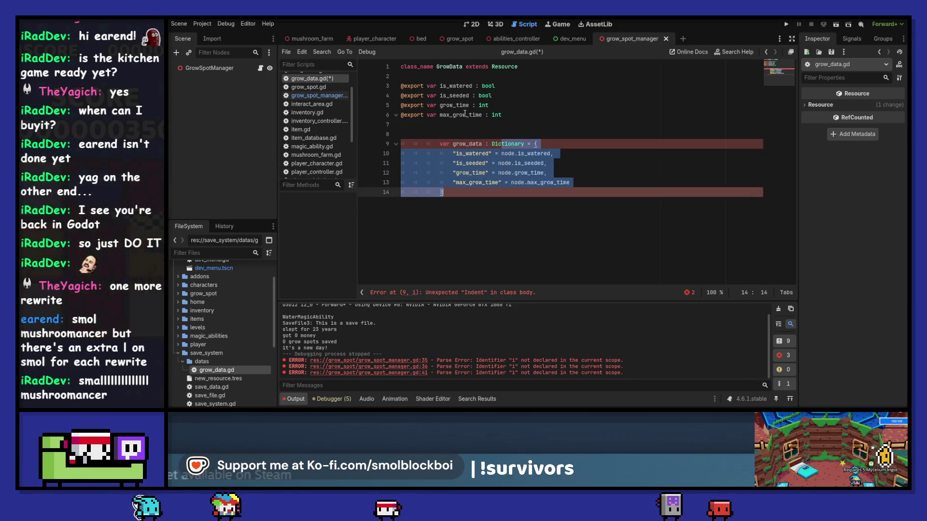
key(Delete)
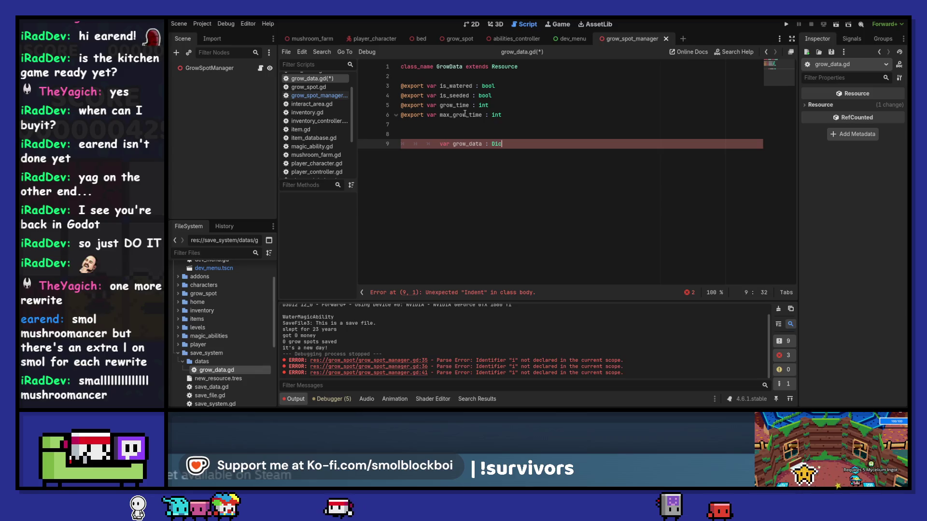
key(ctrl+shift+k)
key(BackSpace)
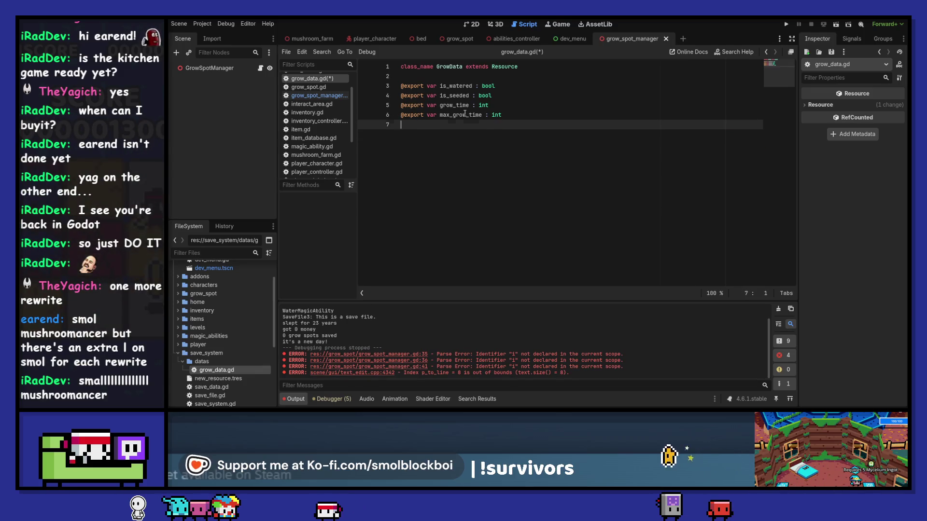
key(ctrl+s)
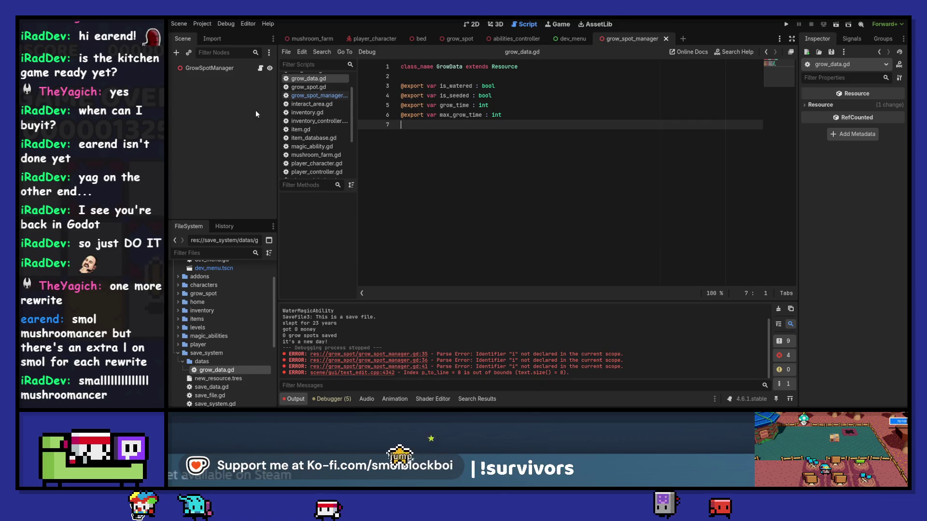
Review save_data, then change GrowData's base class in grow_data.gd from Resource to SaveData.
key(alt+Left)
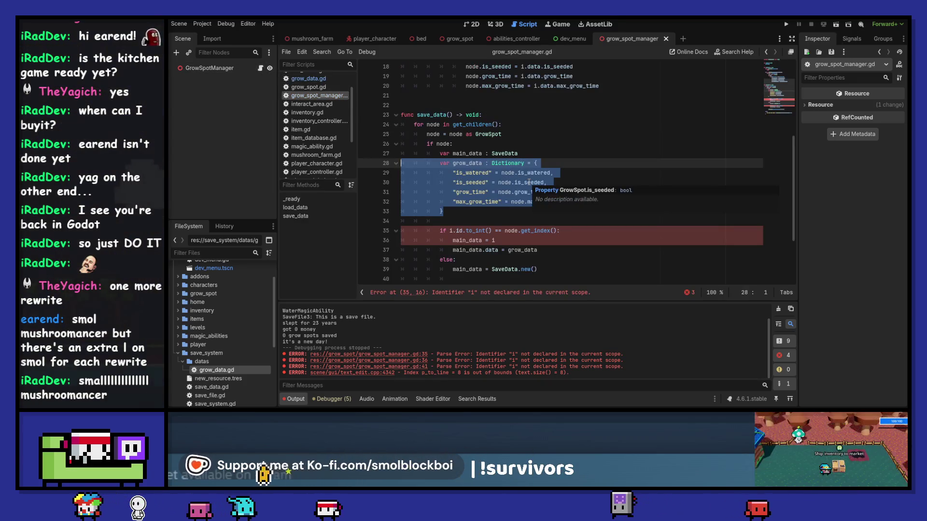
scroll(522, 183, down, 2)
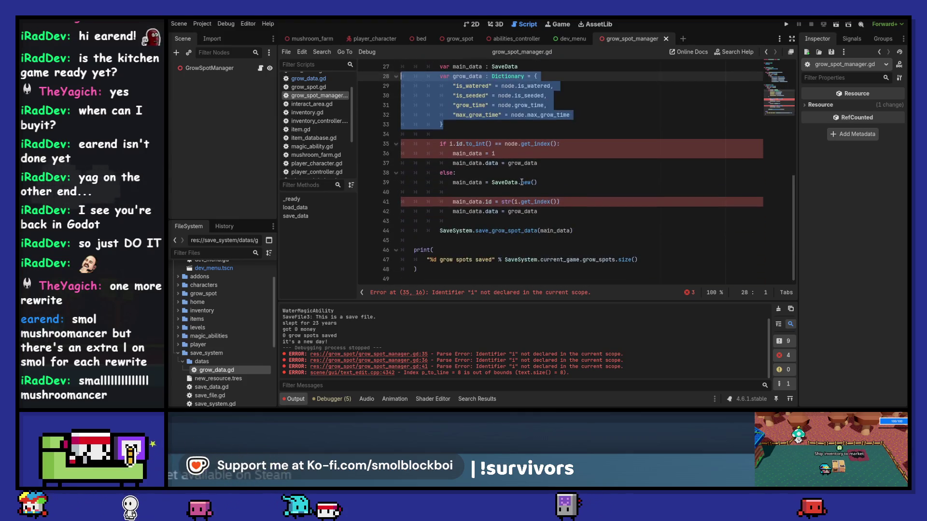
scroll(522, 182, up, 1)
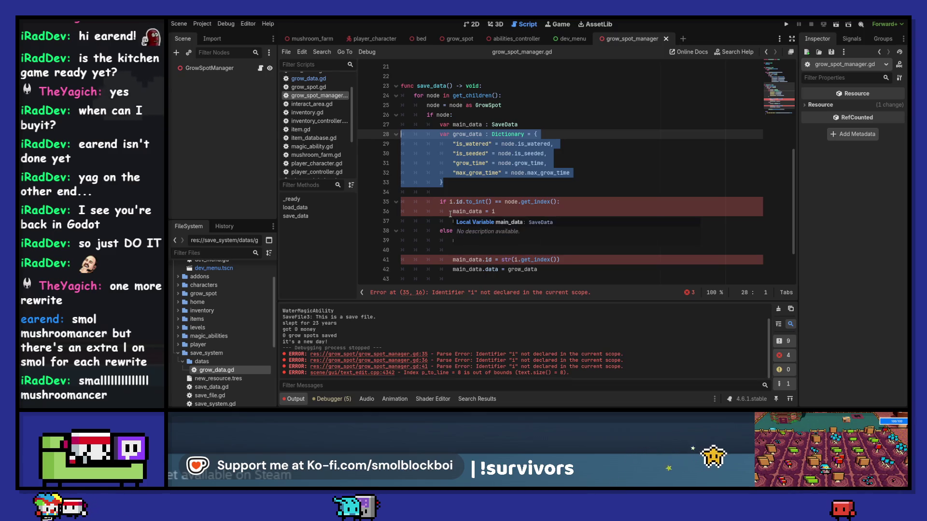
double_click(247, 370)
double_click(505, 66)
text(SaveData)
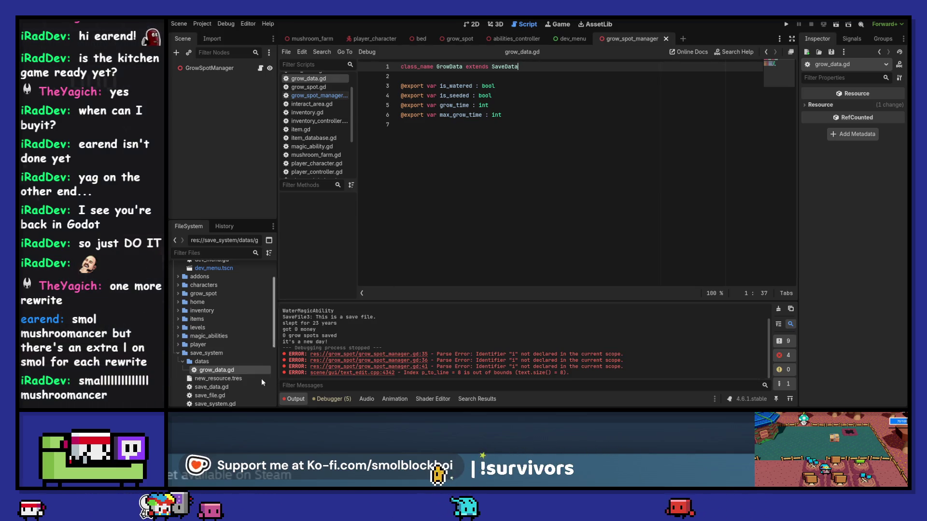
scroll(231, 385, down, 1)
double_click(235, 370)
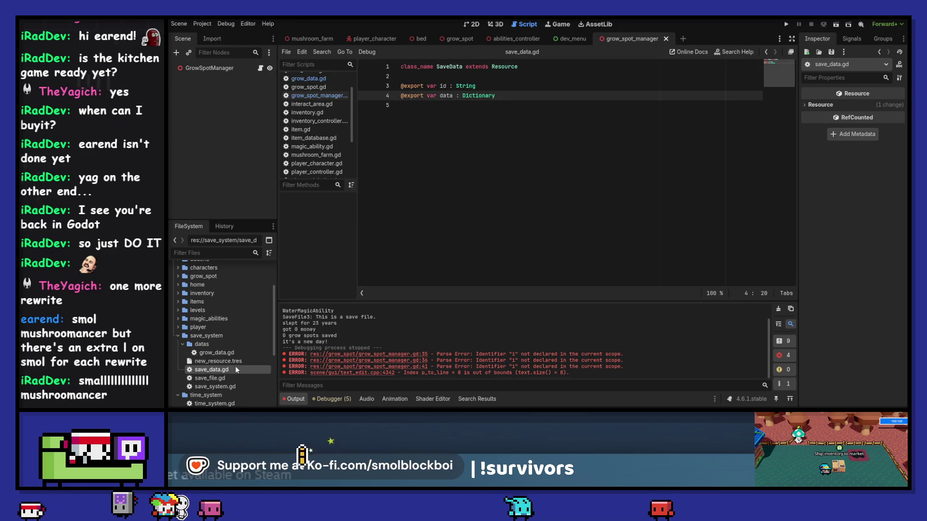
click(244, 360)
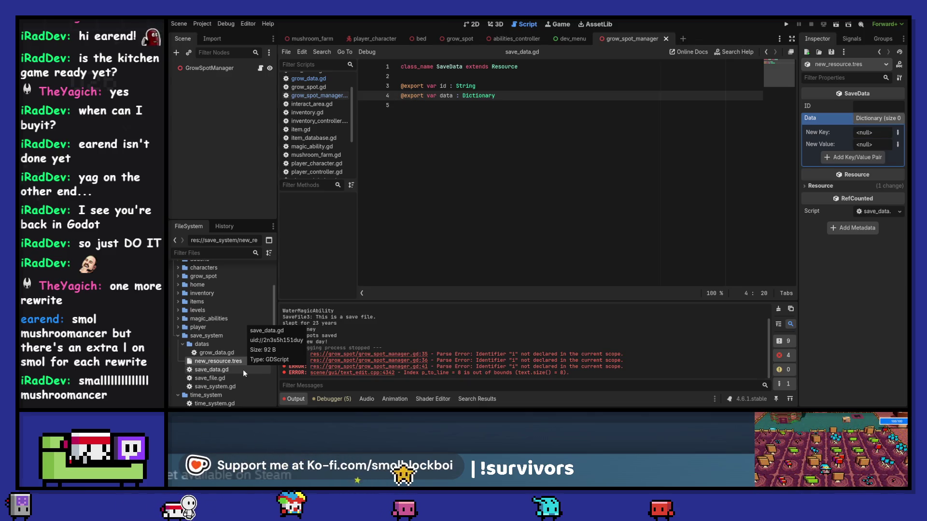
click(482, 181)
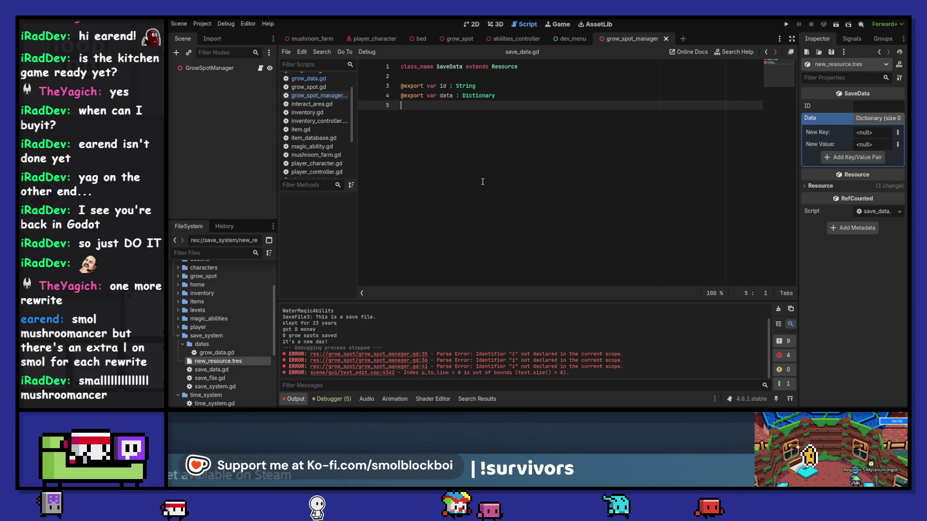
double_click(251, 352)
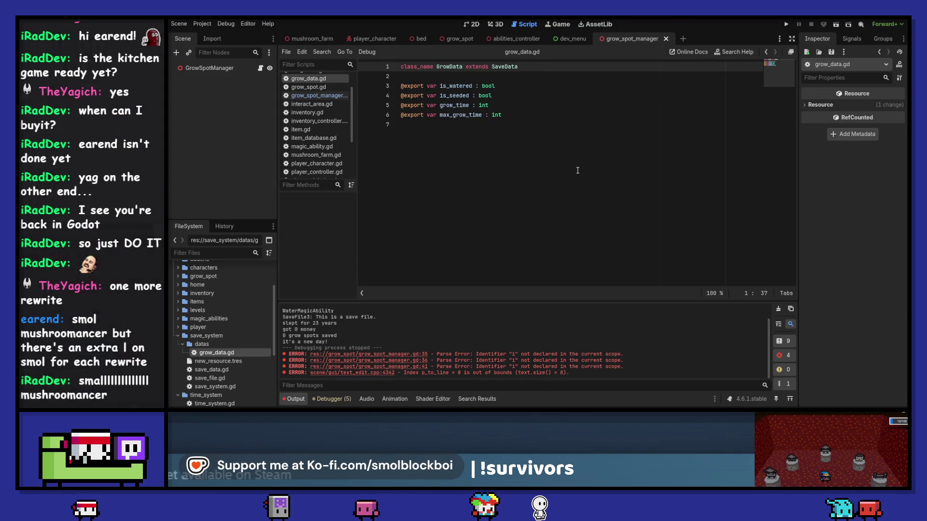
double_click(239, 370)
drag(497, 97, 500, 91)
key(BackSpace)
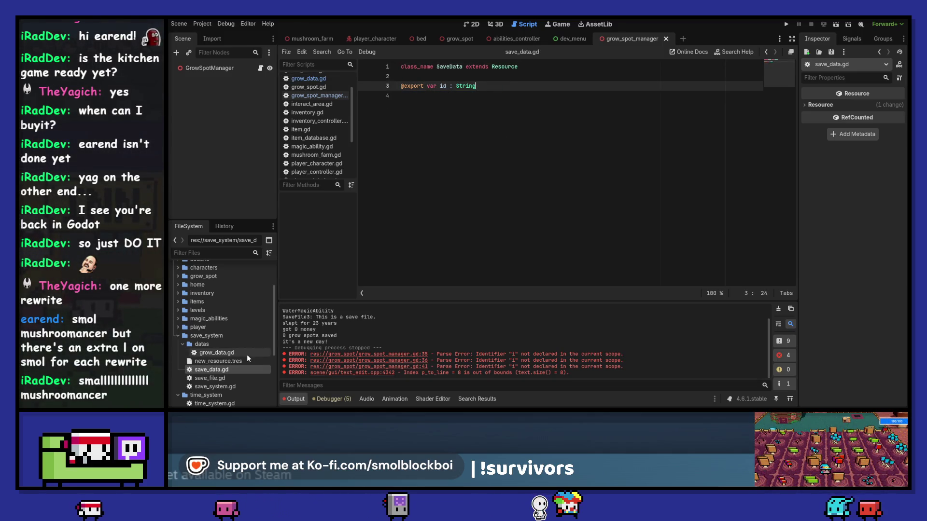
right_click(248, 354)
Create a new GrowData resource in datas and save it as grow_data.tres.
mouse_move(279, 292)
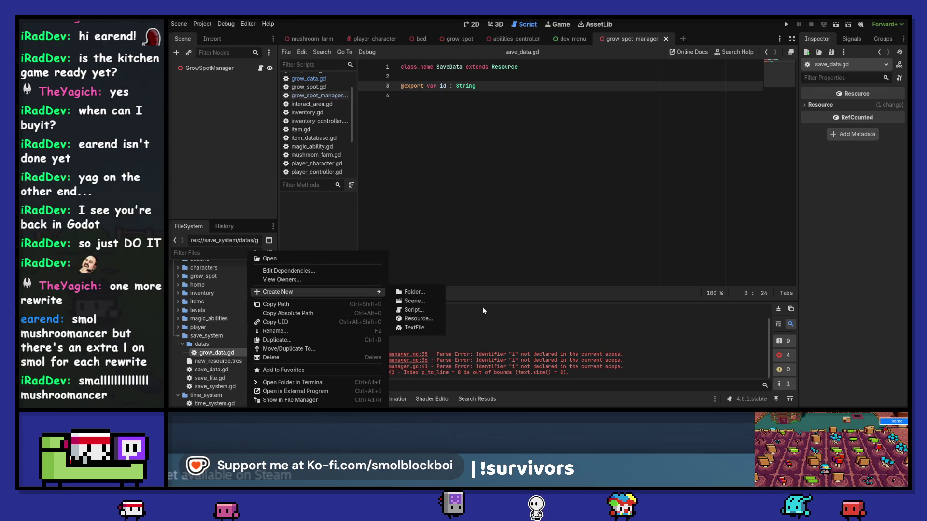
click(419, 319)
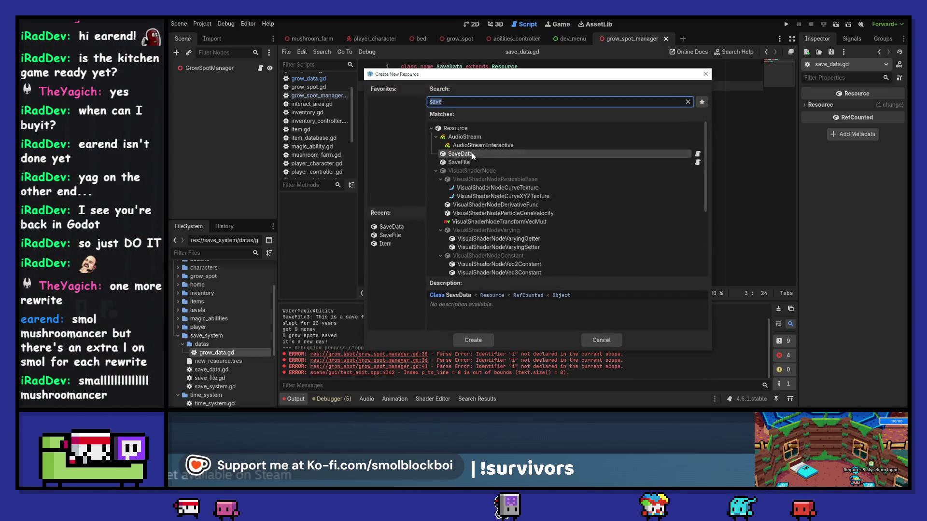
text(gr)
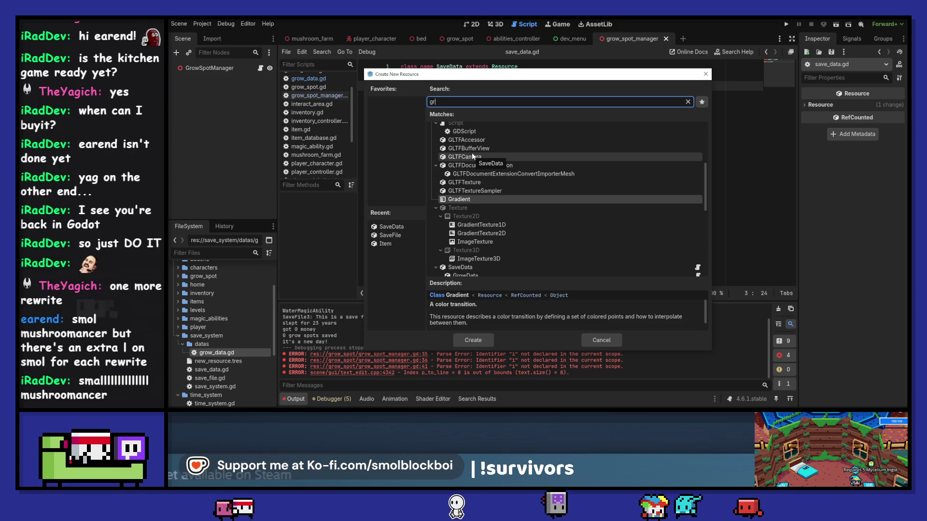
text(ow_)
key(BackSpace)
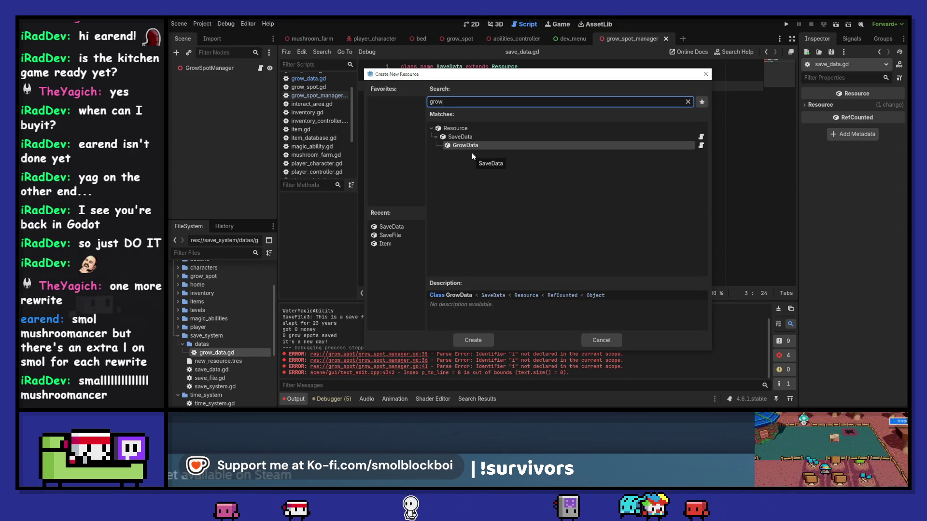
key(Return)
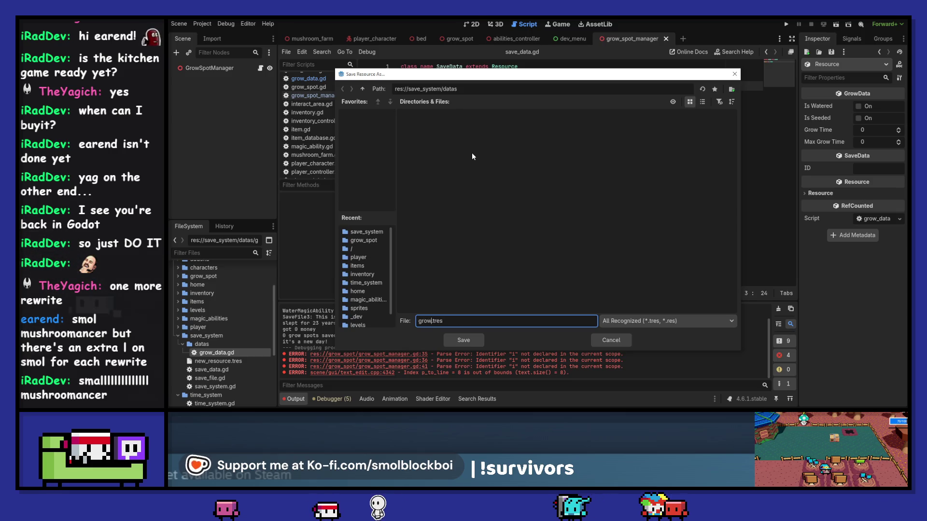
key(Return)
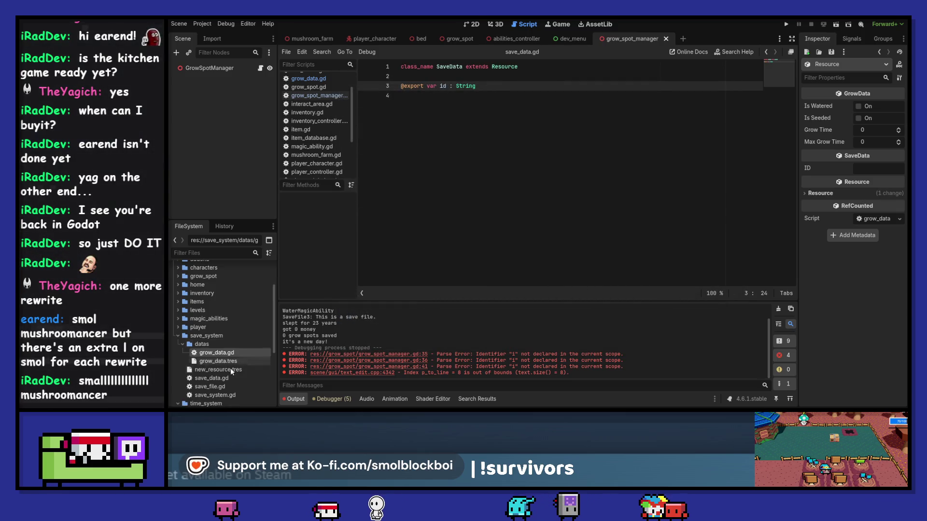
Rename new_resource.tres to save_data.tres, inspect grow_data.tres, and clear the Output log.
key(F2)
text(save_data)
key(Return)
click(211, 363)
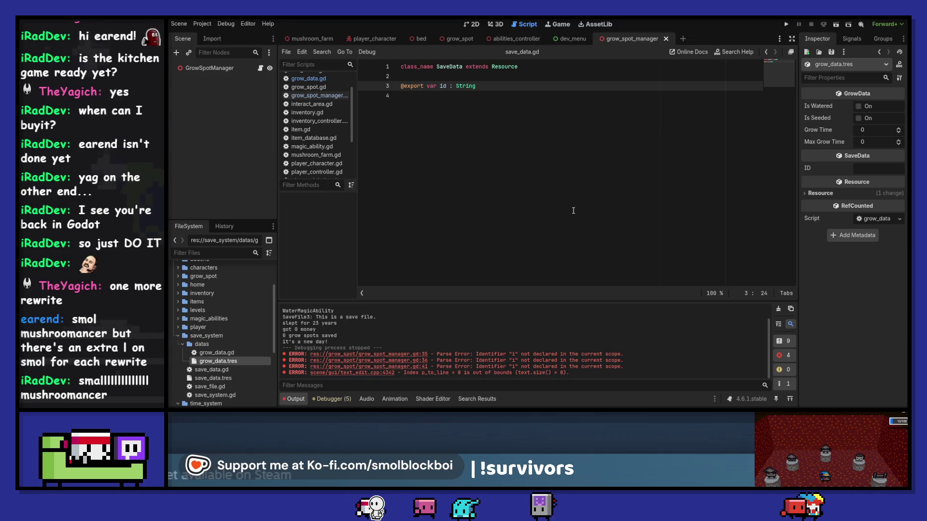
click(777, 310)
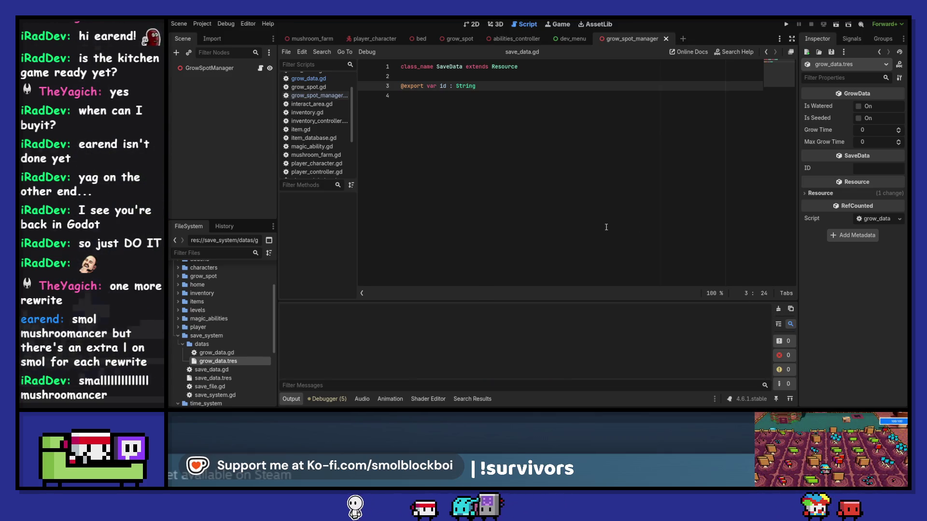
Review save_data in grow_spot_manager.gd and jump to save_grow_spot_data in save_system.gd.
click(260, 68)
mouse_move(528, 170)
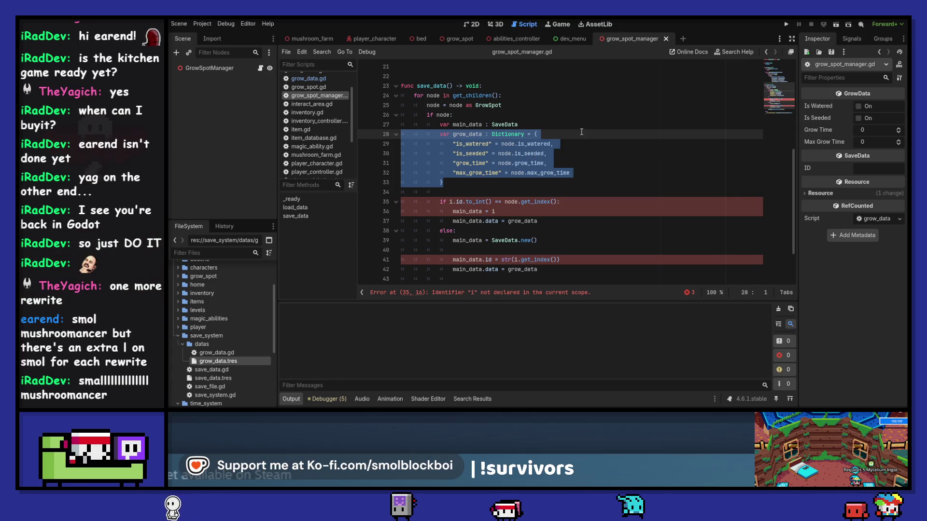
scroll(575, 244, down, 1)
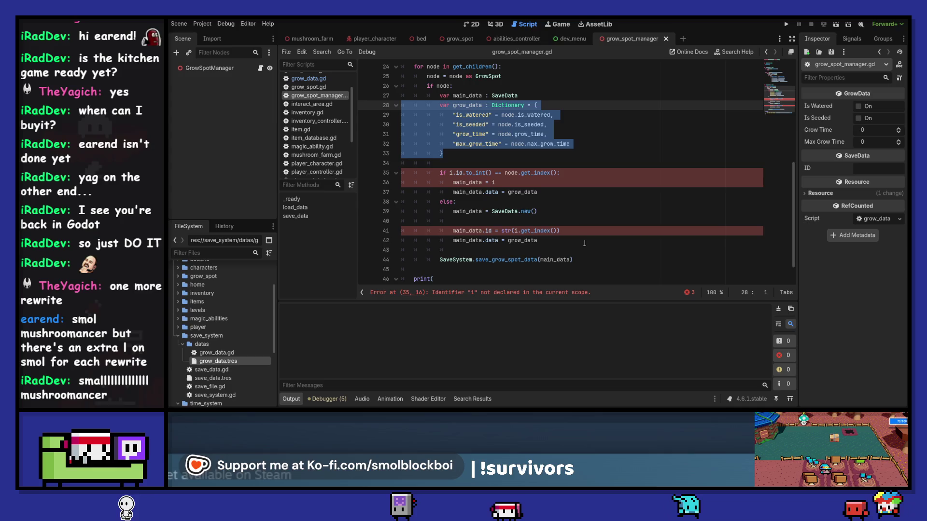
scroll(584, 243, up, 1)
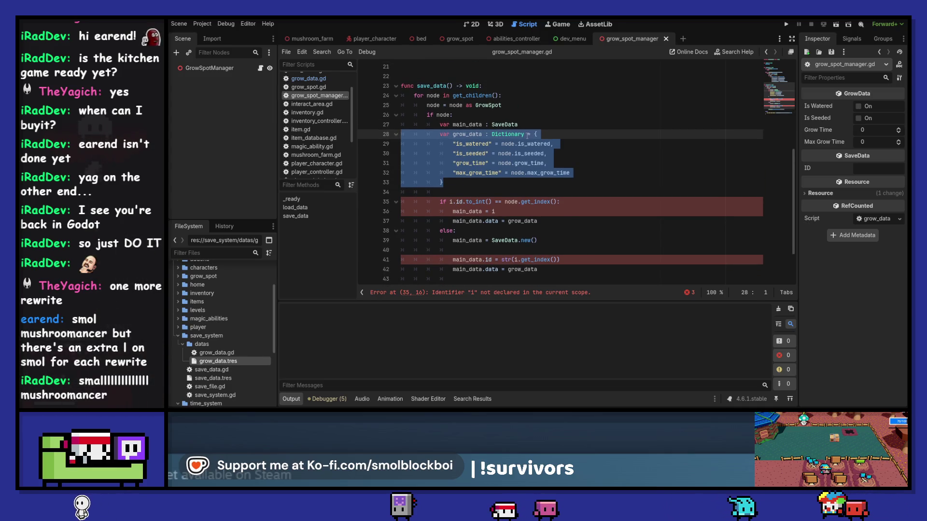
scroll(536, 239, down, 1)
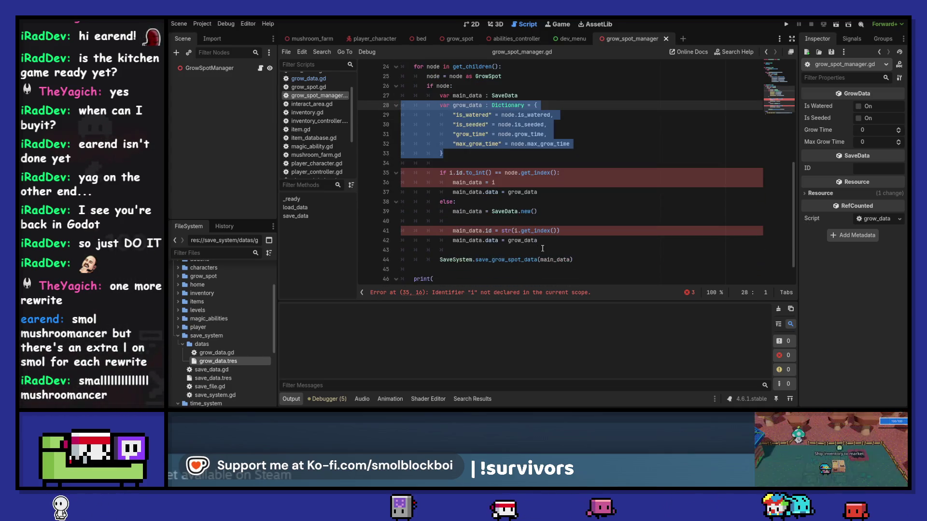
mouse_move(551, 250)
mouse_down()
mouse_move(454, 107)
mouse_move(455, 115)
mouse_up()
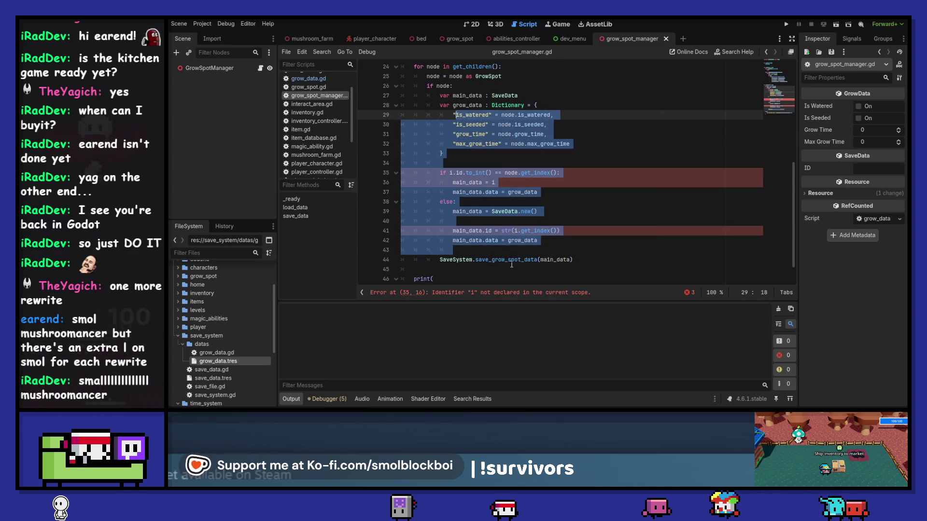
ctrl+click(511, 261)
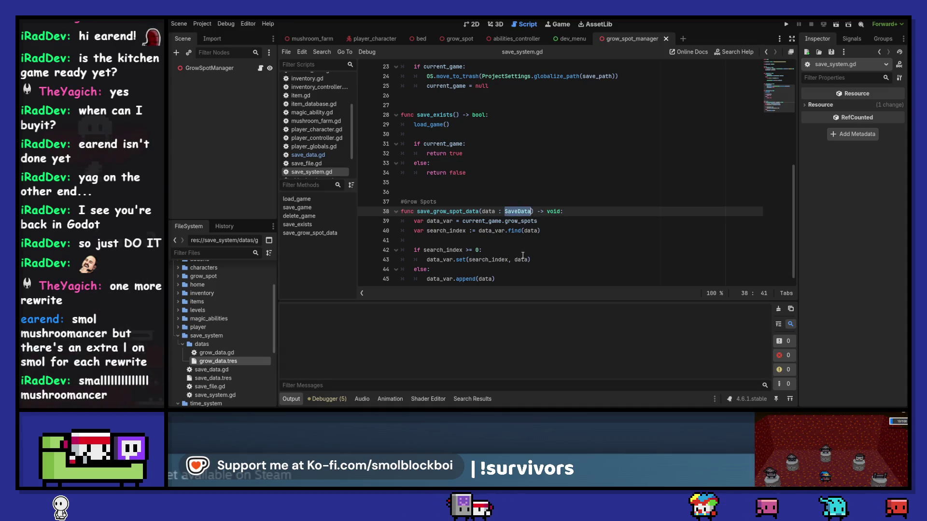
Replace save_grow_spot_data's body with pass, retype its parameter as GrowData, and save save_system.gd.
scroll(510, 269, down, 1)
drag(512, 276, 414, 213)
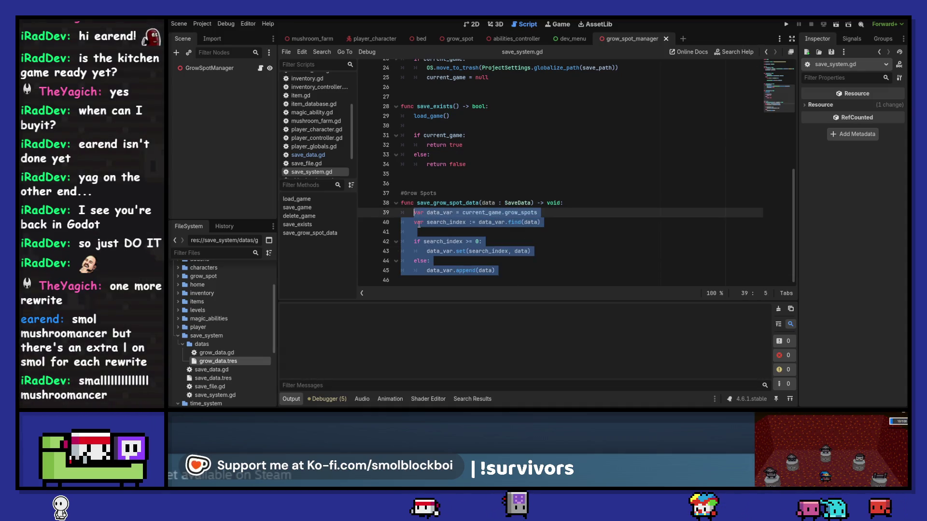
text(pass)
key(Up)
scroll(419, 225, up, 2)
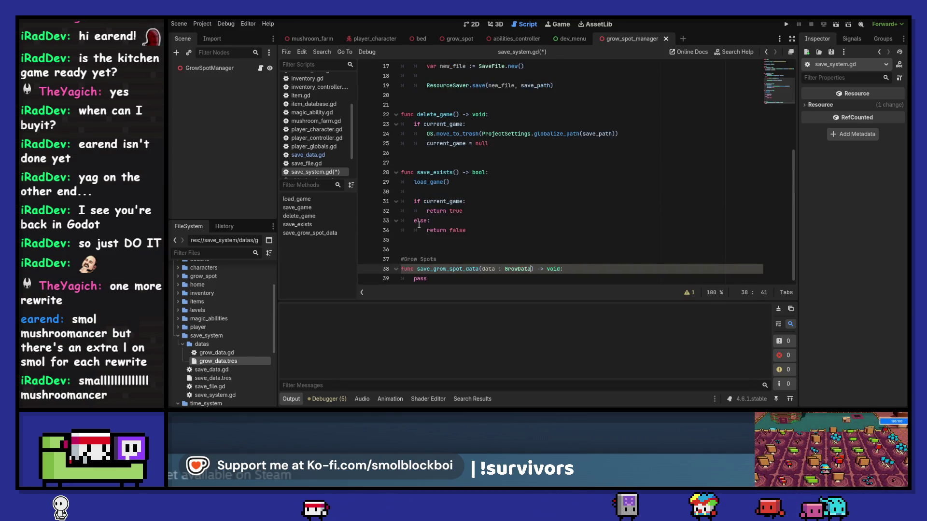
key(ctrl+s)
Change SaveFile's grow_spots to Array[GrowData] in save_file.gd and save it.
scroll(465, 200, up, 5)
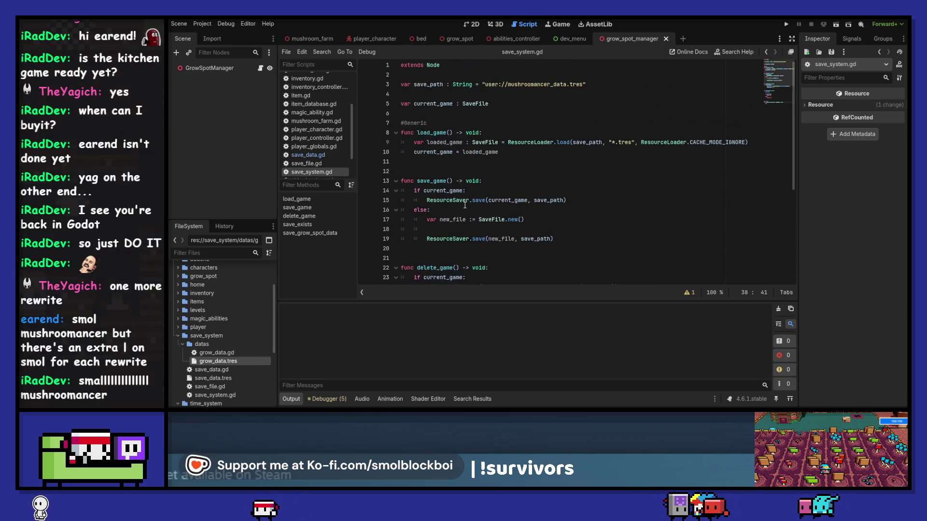
scroll(465, 200, down, 5)
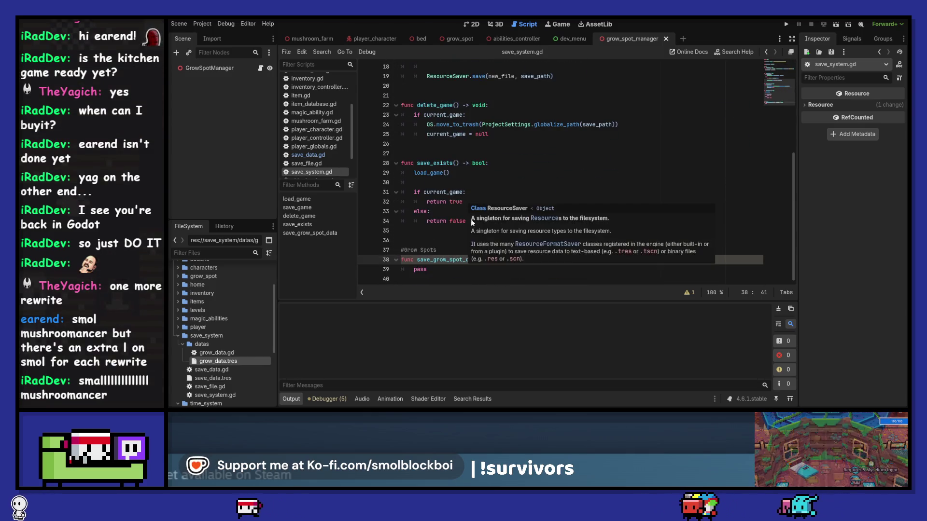
click(334, 163)
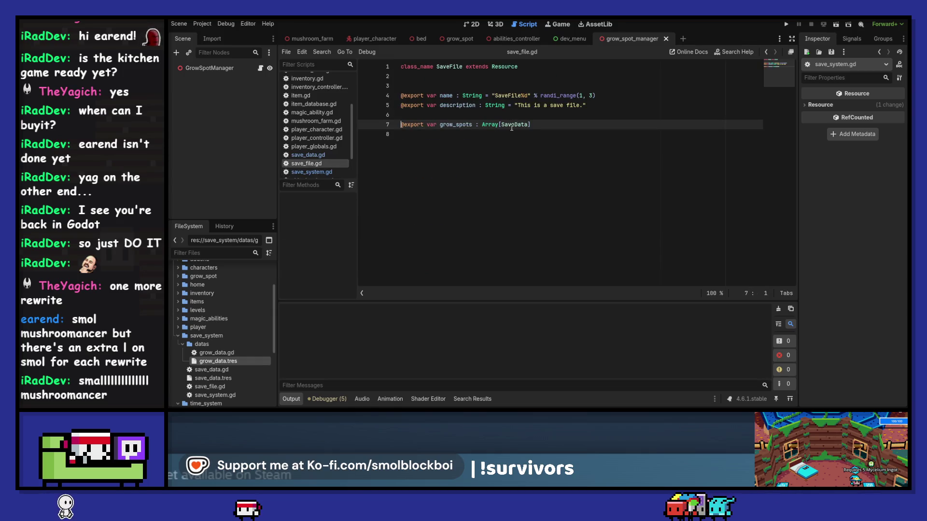
text(owData)
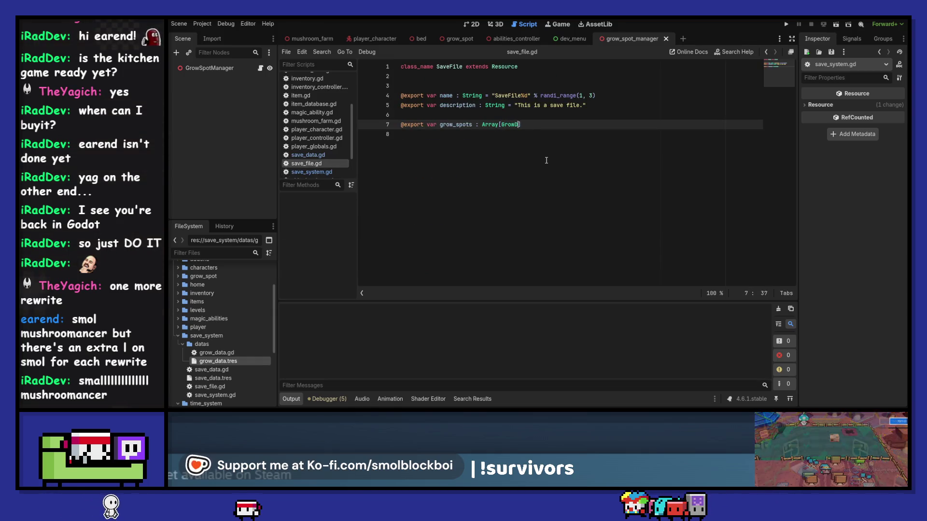
key(ctrl+s)
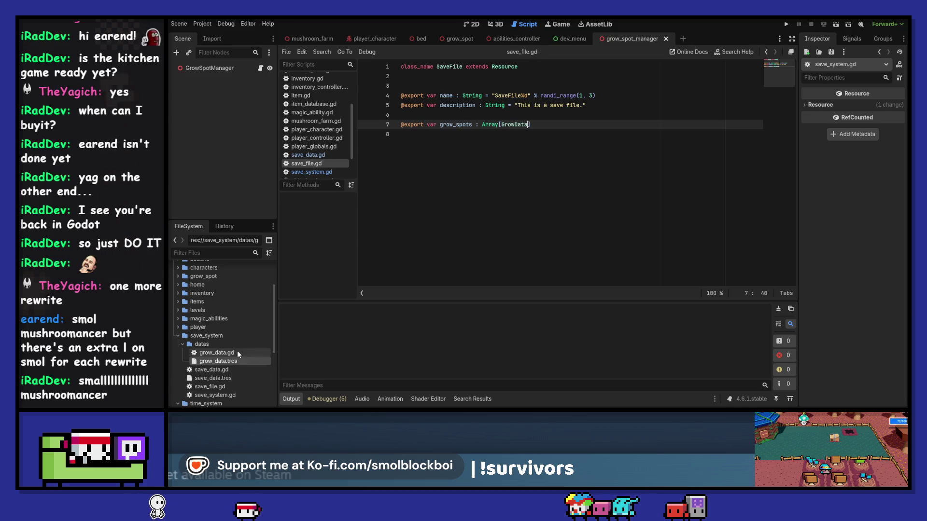
click(260, 68)
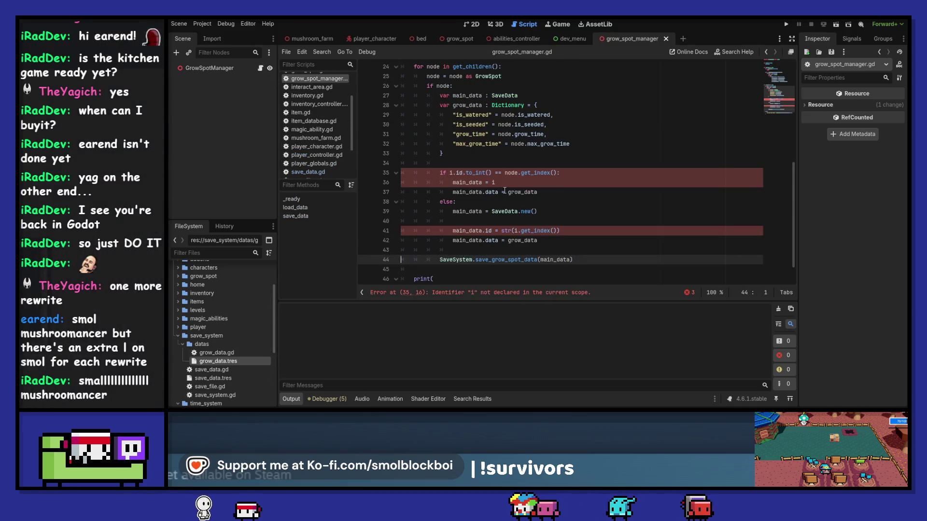
Rename main_data on line 27 to grow_data and delete the old dictionary and SaveData block below it.
click(563, 250)
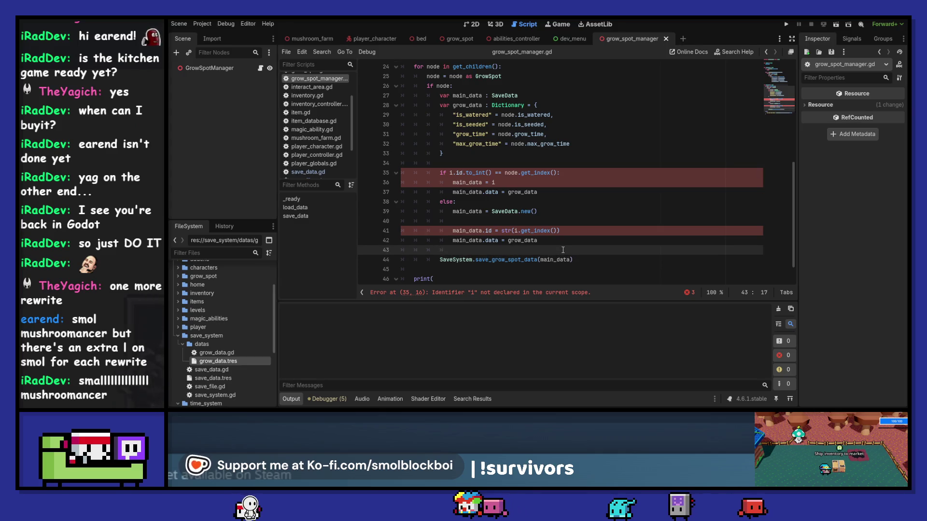
scroll(485, 125, up, 1)
double_click(466, 123)
text(grow)
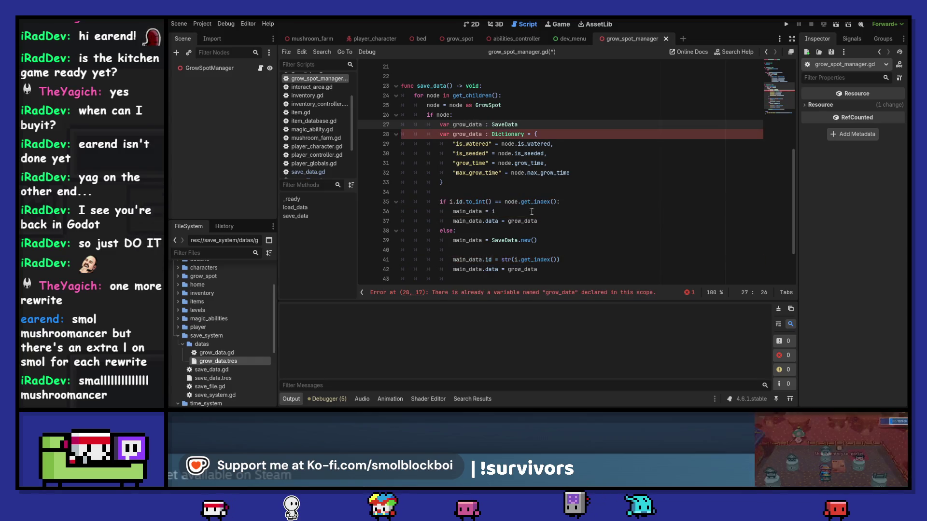
scroll(466, 124, down, 1)
drag(402, 259, 394, 102)
key(BackSpace)
key(BackSpace)
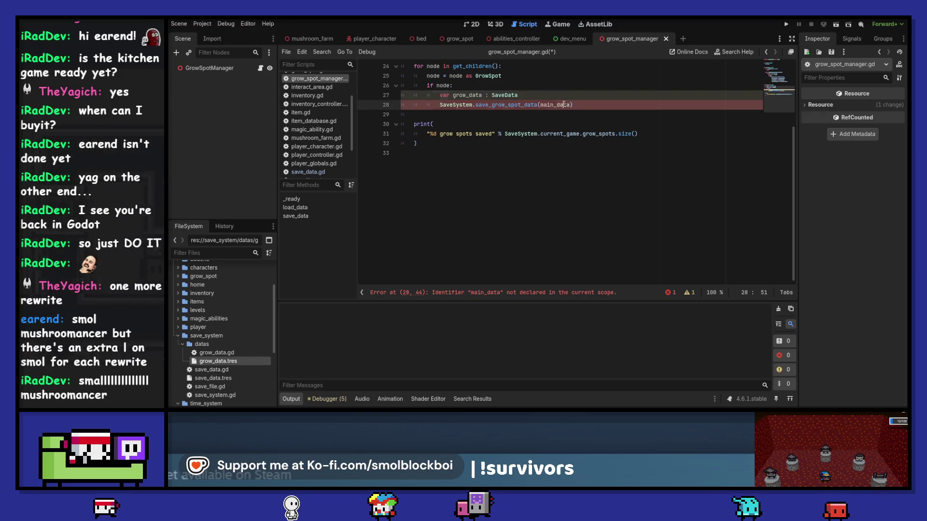
Change grow_data's type on line 27 from SaveData to GrowData.
double_click(505, 95)
text(Grow)
key(Return)
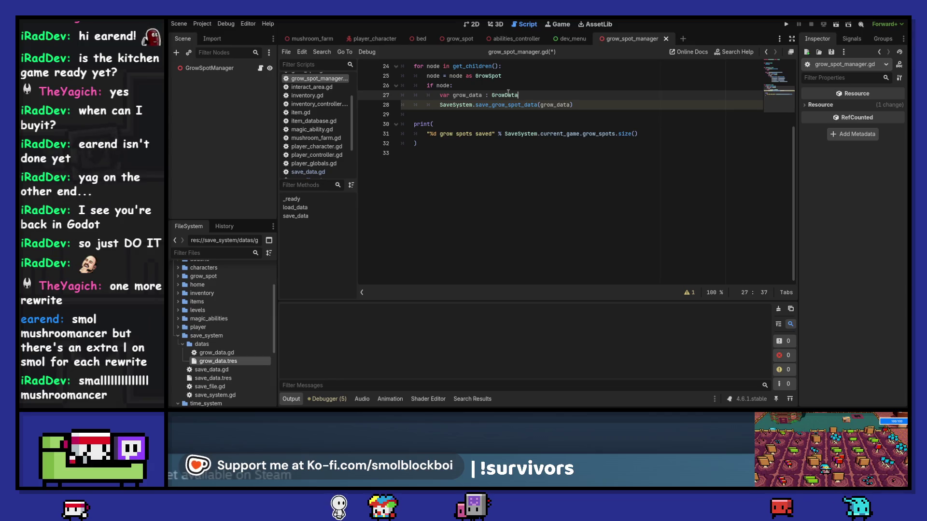
Revert load_data's body to just pass and launch the game to test saving.
scroll(512, 92, up, 5)
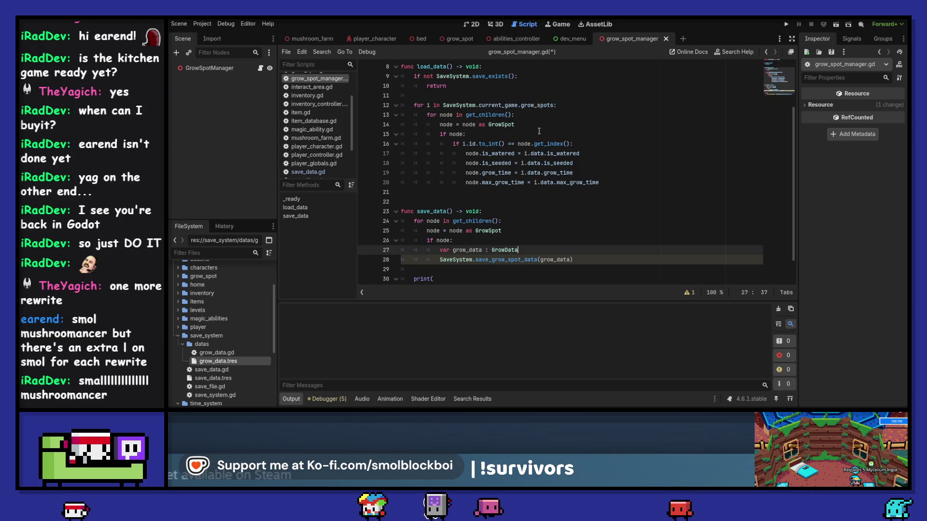
drag(609, 183, 415, 76)
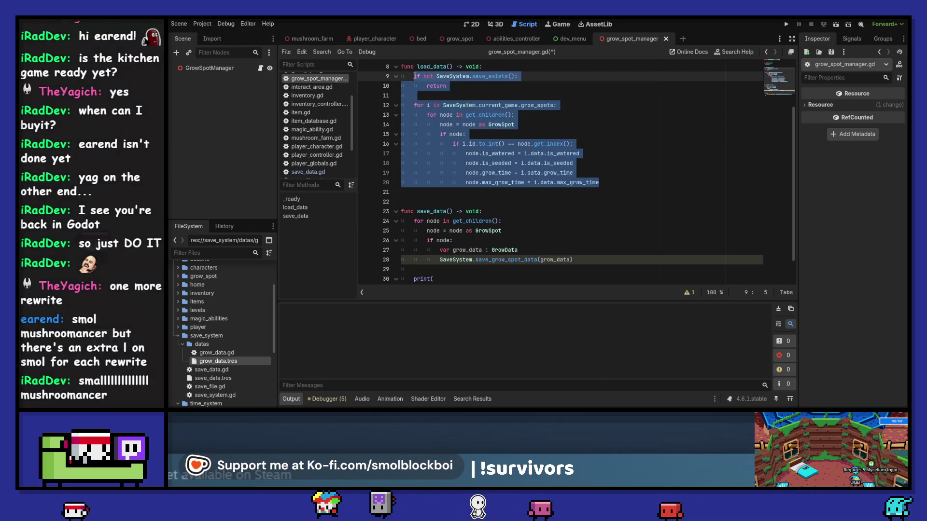
key(ctrl+z)
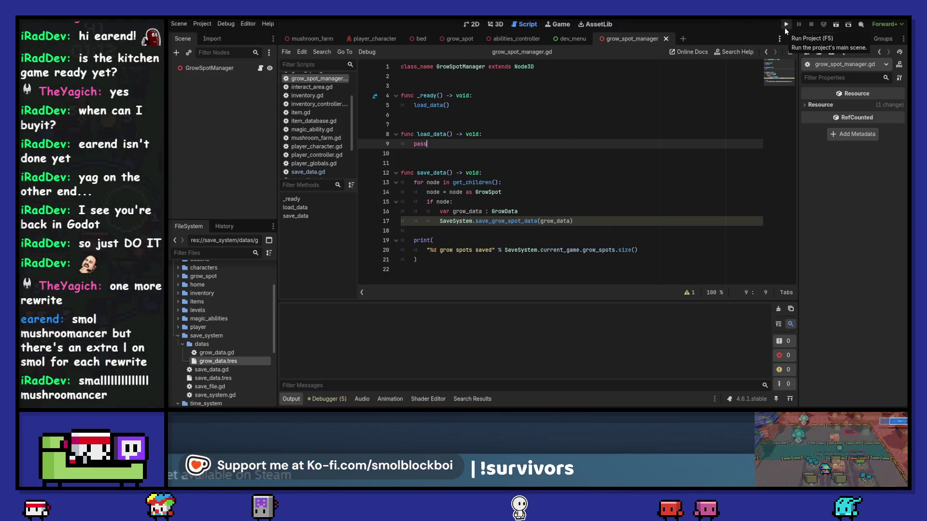
click(786, 28)
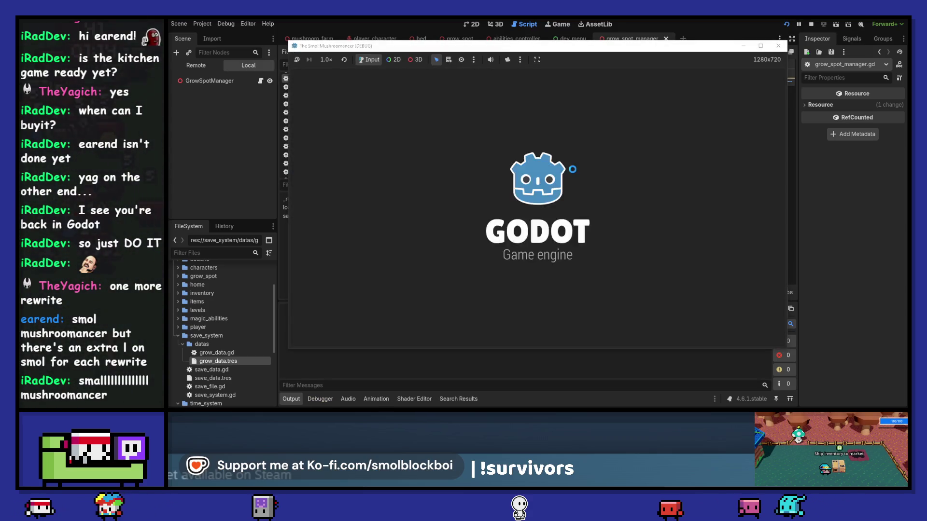
Delete the existing save from the game's title screen, then close the game window.
click(570, 200)
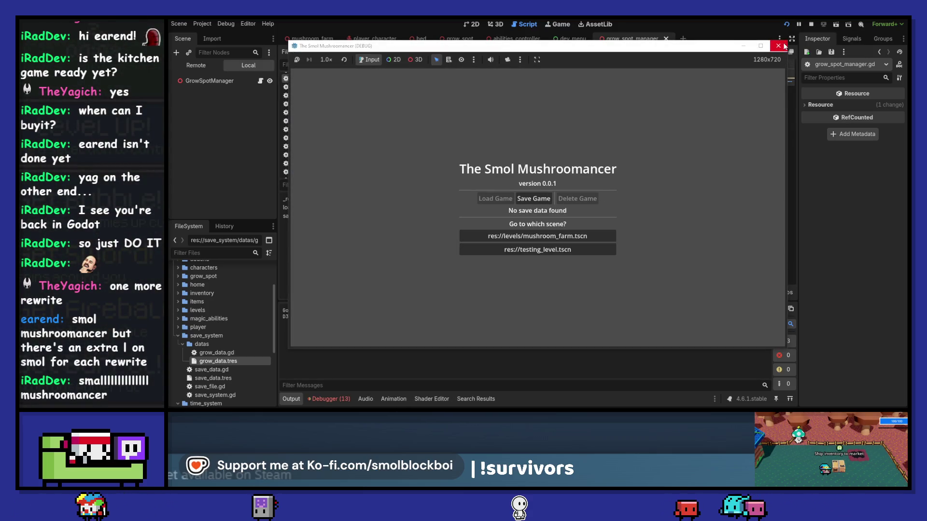
click(780, 45)
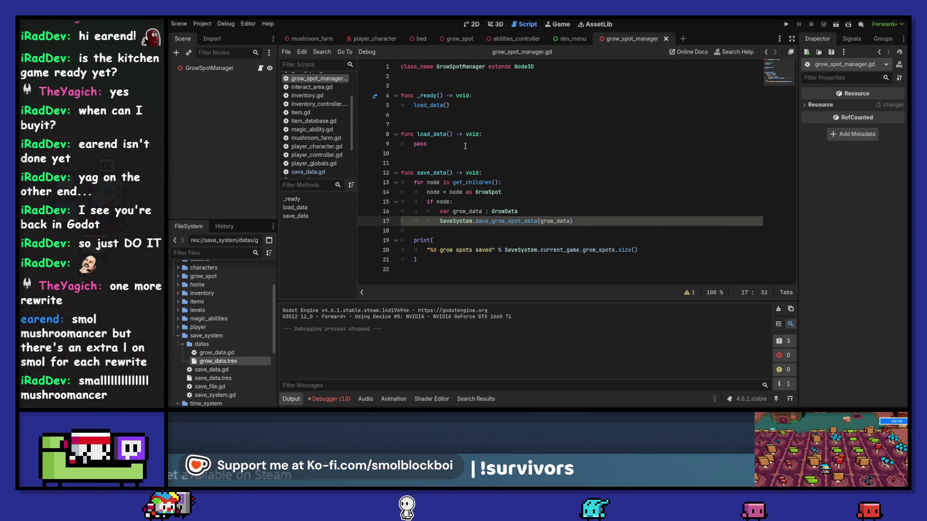
Select the pass placeholder in load_data so it can be replaced with a loop.
double_click(420, 144)
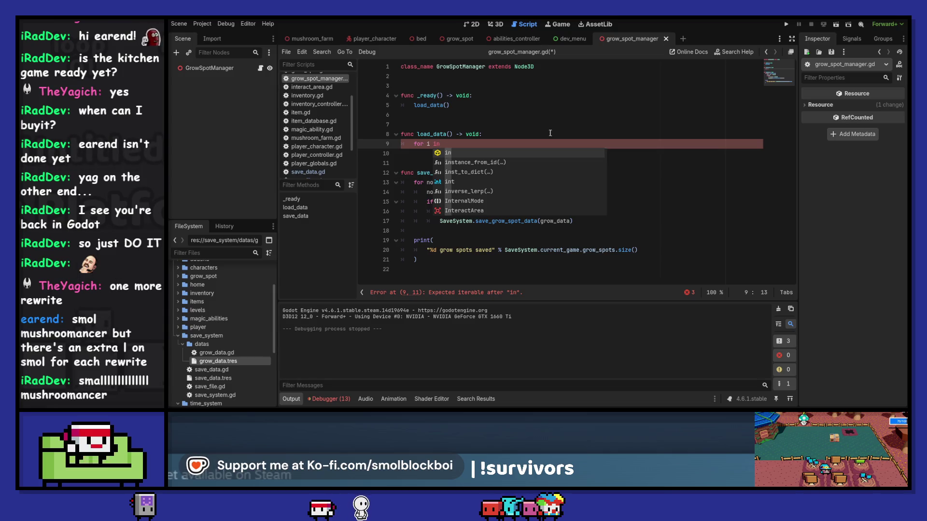
Write 'for i in SaveSystem.current_game.grow_spots:' in load_data with a pass body.
key(Escape)
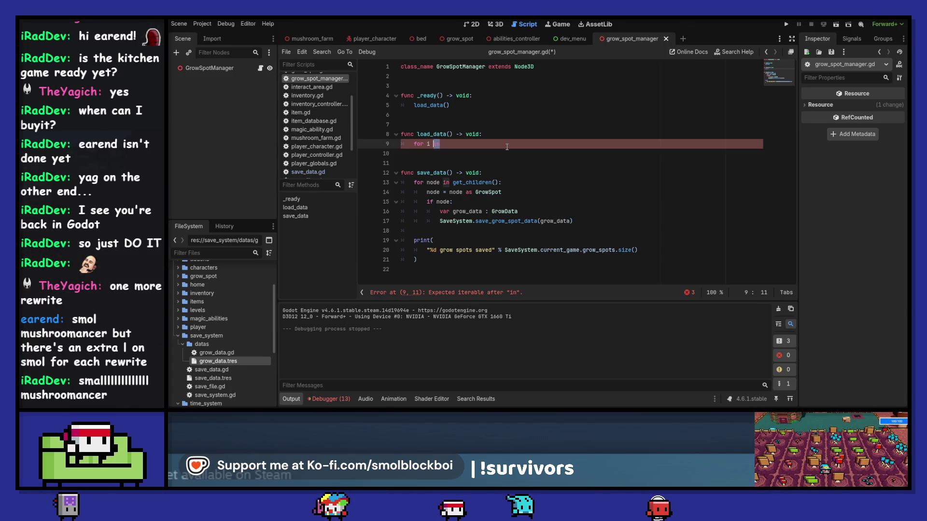
key(shift+Home)
key(BackSpace)
text(Save)
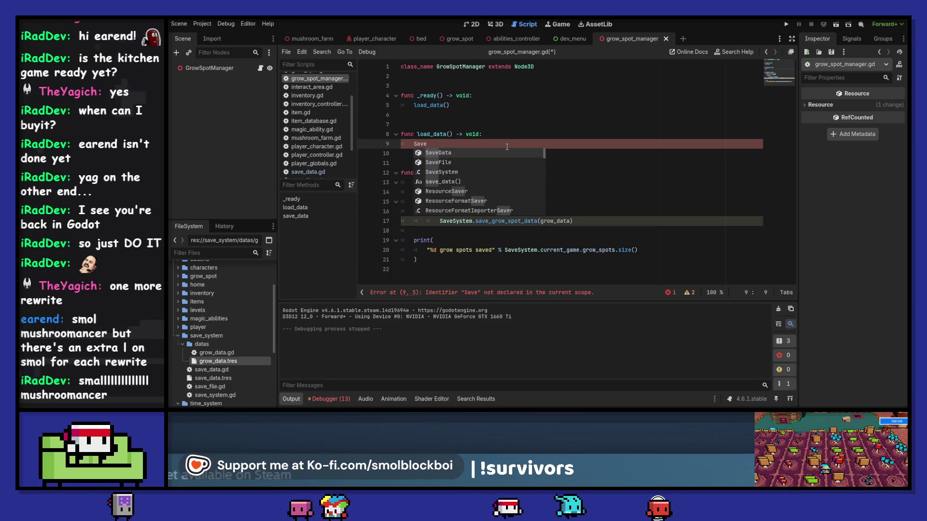
text(System.)
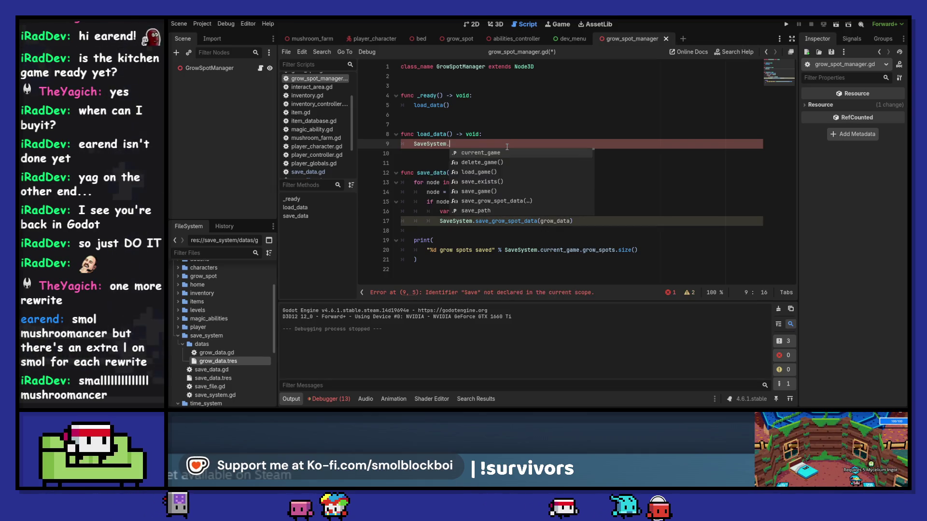
key(Return)
text(.)
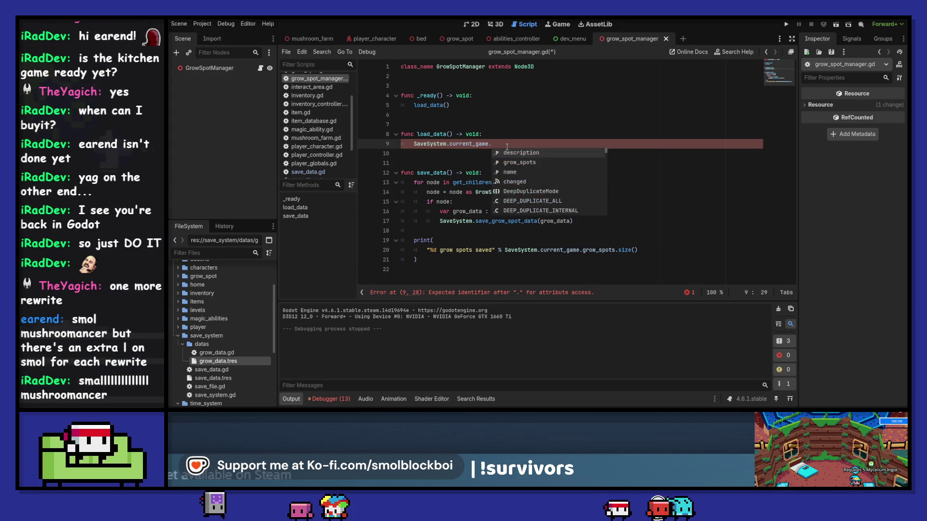
key(Down)
key(Return)
key(ctrl+Left)
key(ctrl+Left)
key(ctrl+Left)
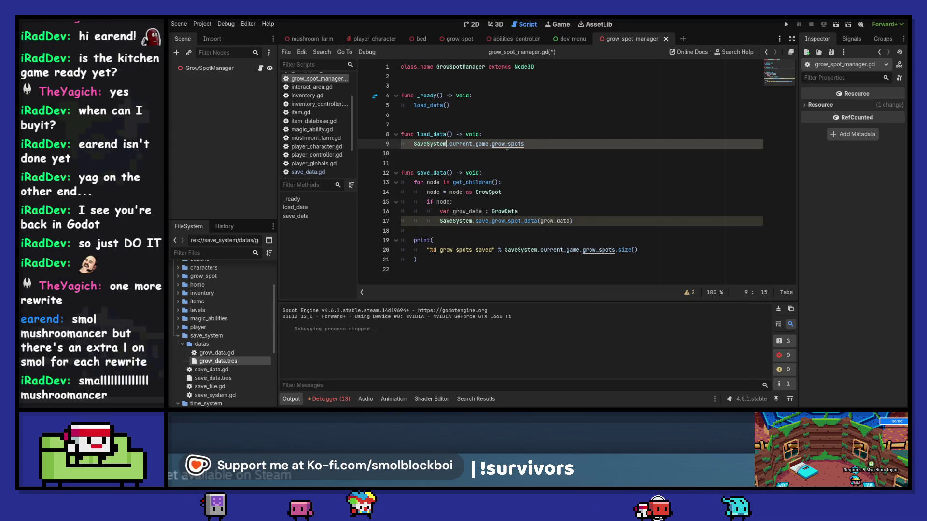
key(Home)
text(for )
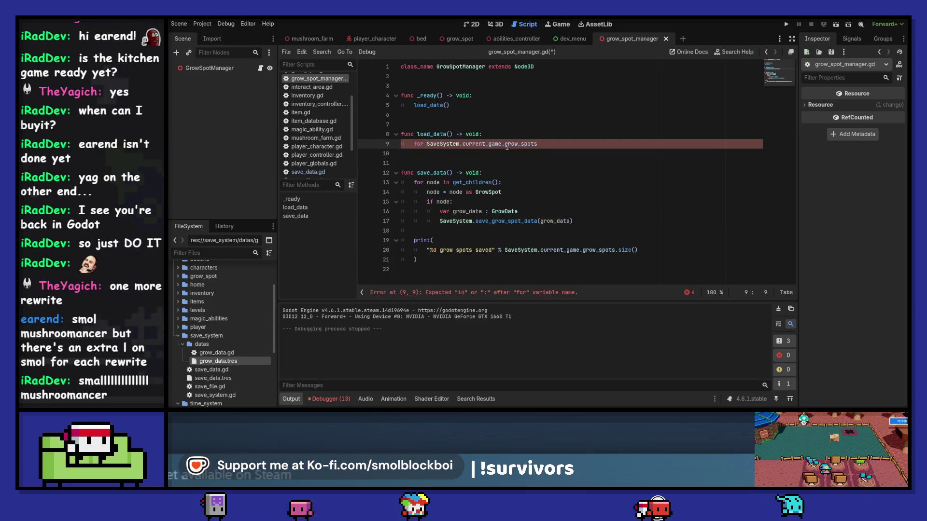
text(i in)
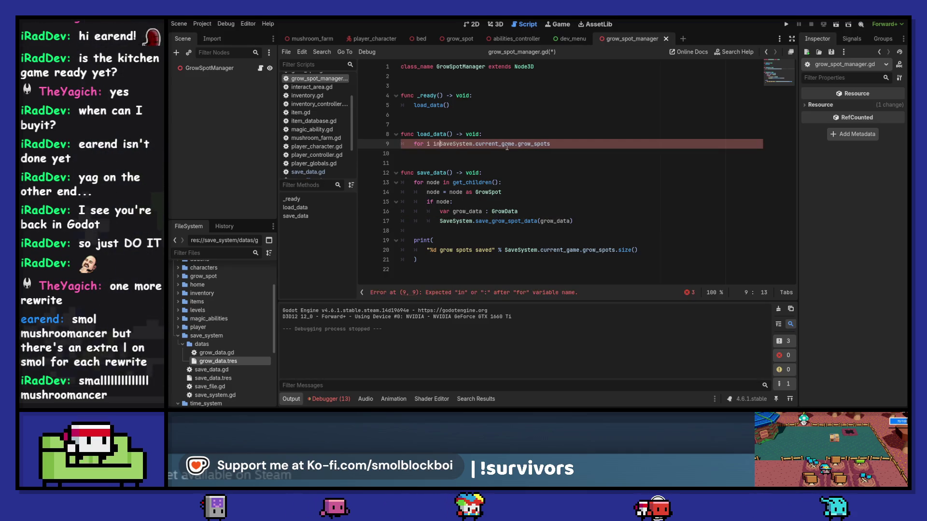
key(End)
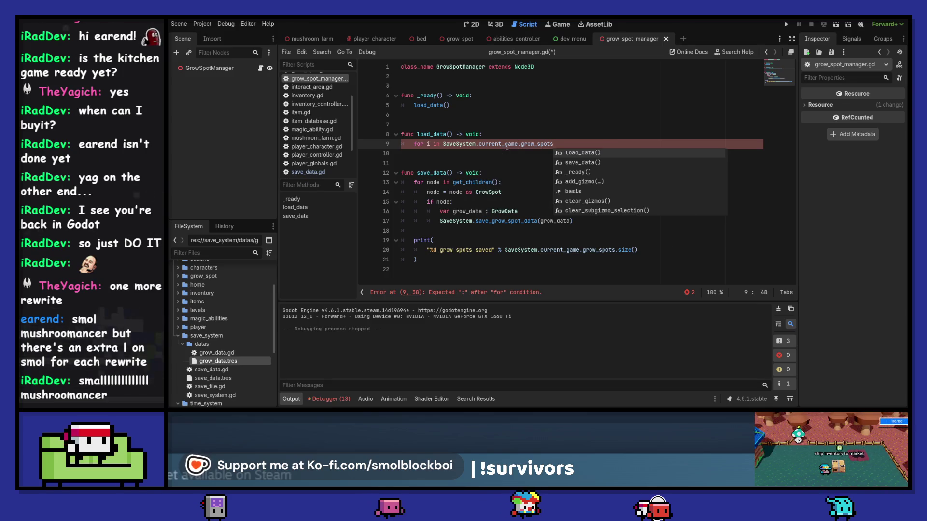
text(:)
key(Return)
text(pass)
Check grow_spots' definition in save_file.gd, then return to grow_spot_manager.gd.
click(533, 144)
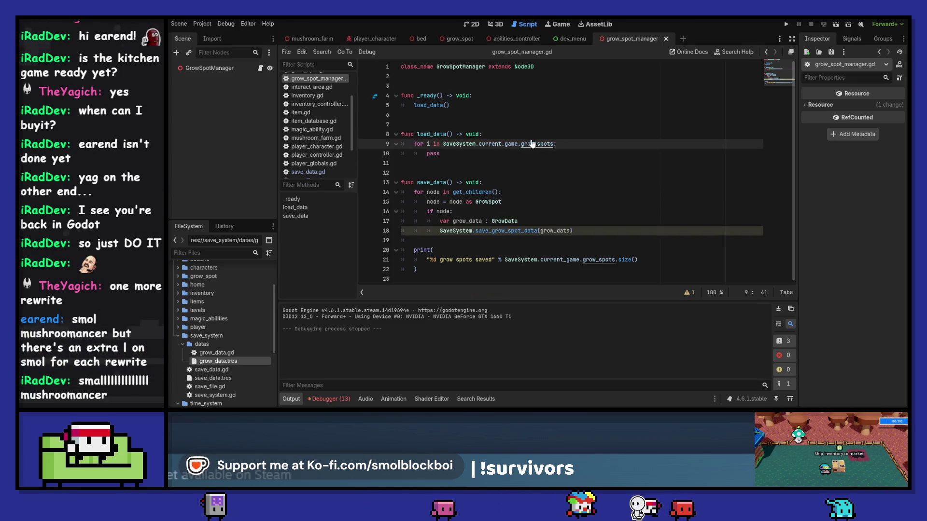
ctrl+click(532, 144)
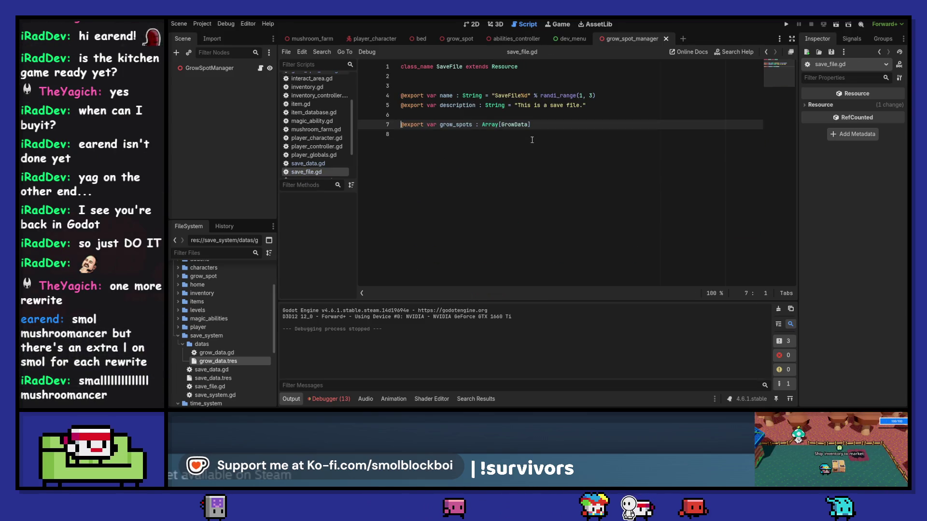
click(766, 51)
click(631, 153)
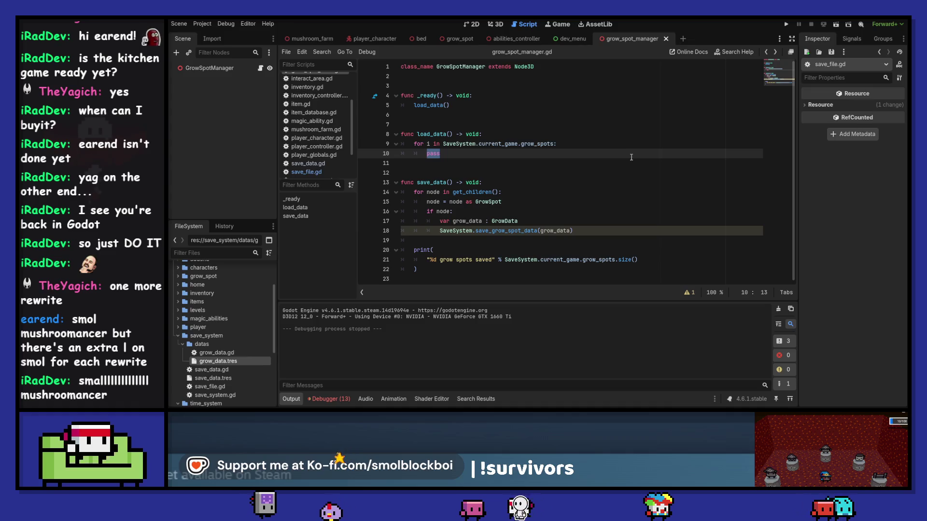
Replace the loop's pass with i.id, picking the id field from autocomplete.
text(.)
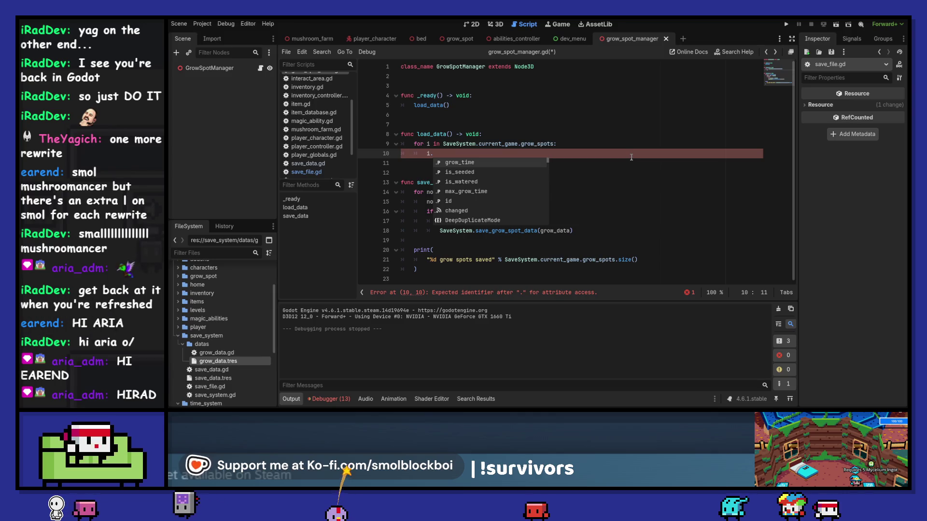
key(Down)
key(Down)
key(Down)
key(Up)
key(Up)
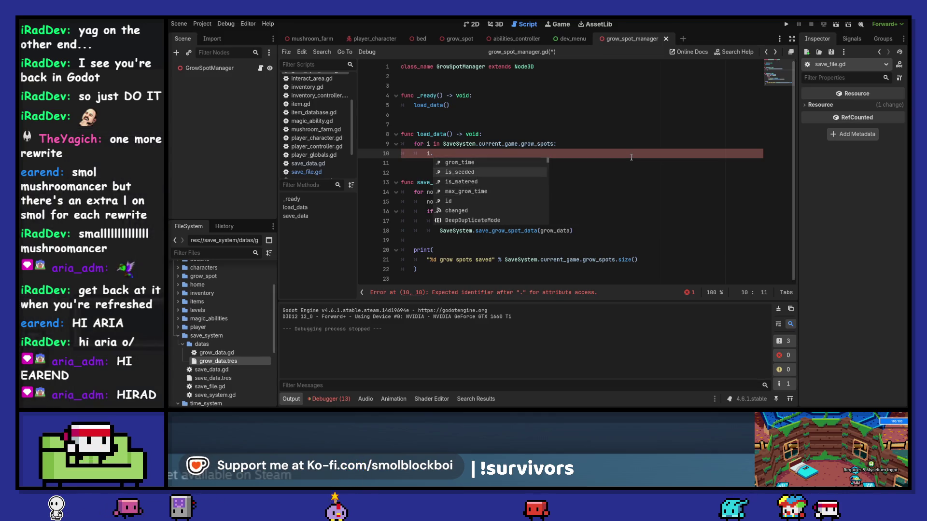
key(Down)
key(Down)
key(Down)
key(Up)
key(Up)
key(Up)
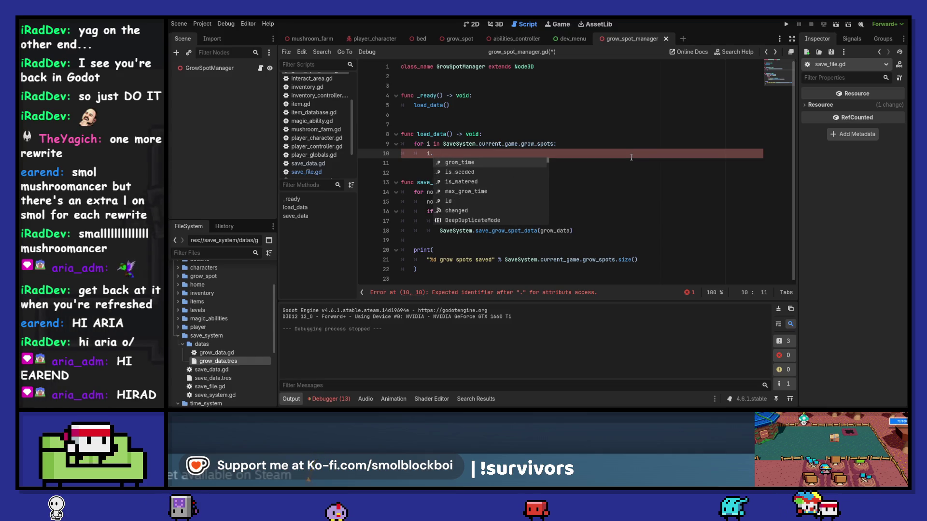
key(Down)
key(Down)
key(Down)
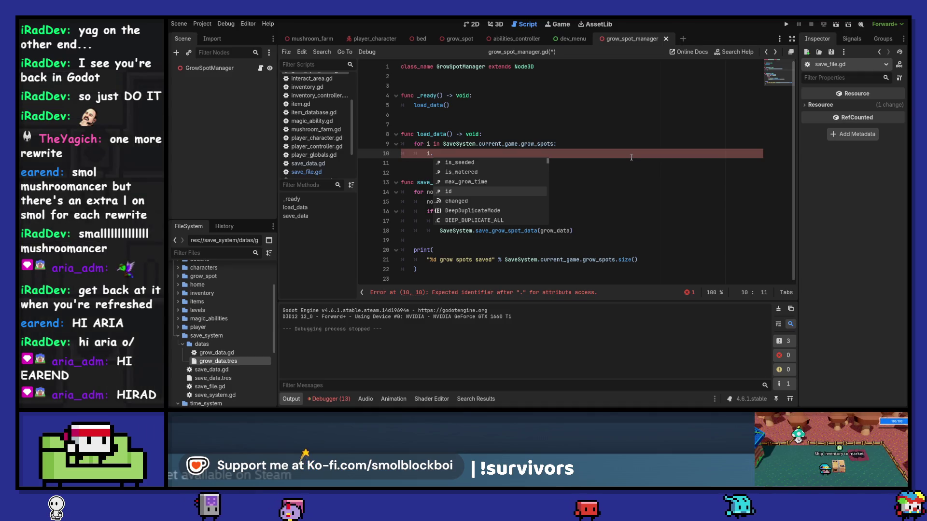
key(Return)
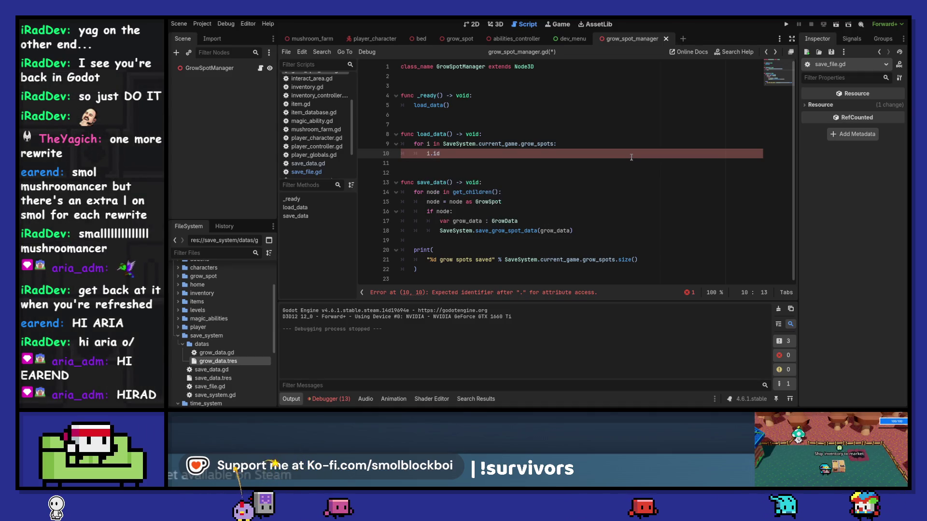
Prefix line 10 with 'if get_child_count() >=' to compare against i.id.
key(Left)
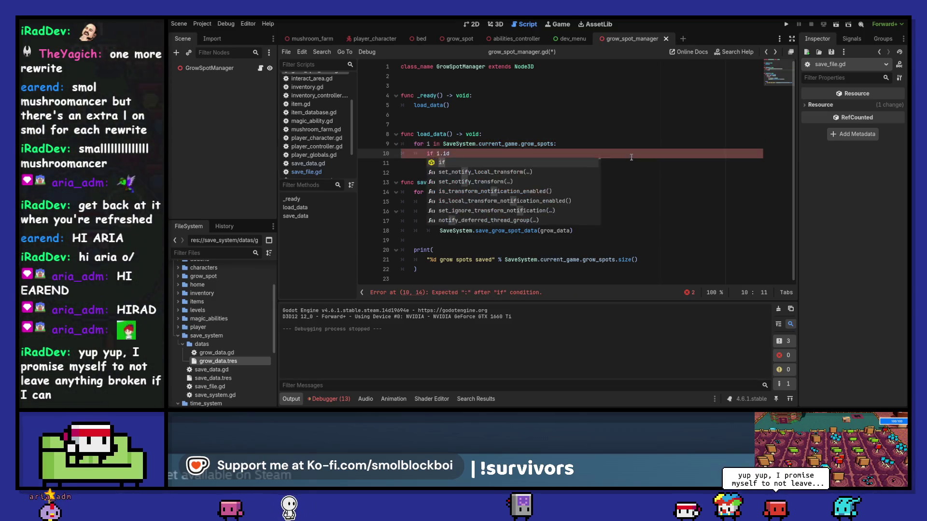
text(get_chil)
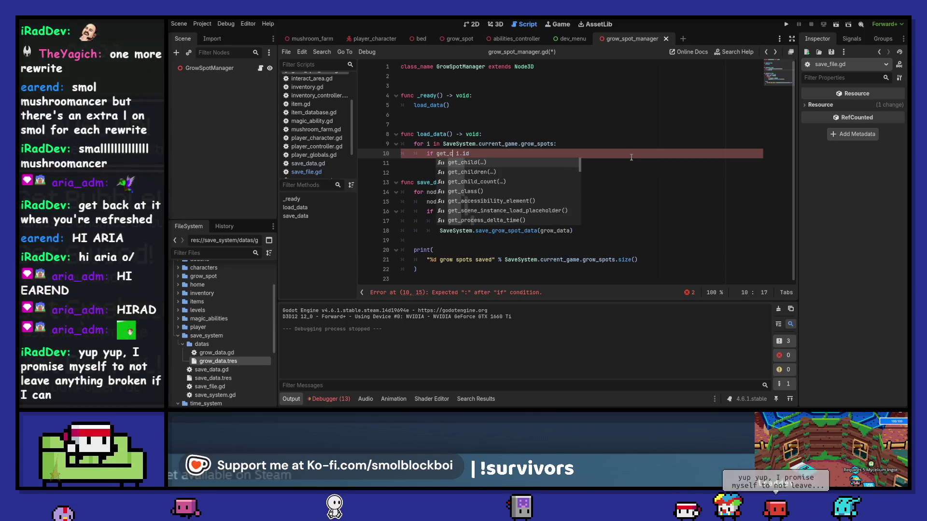
key(Down)
key(Down)
key(Return)
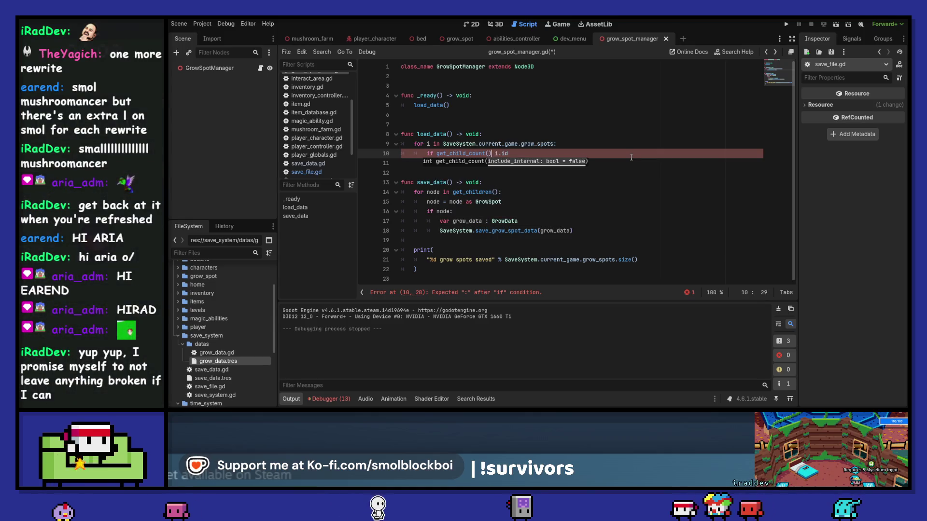
text(h)
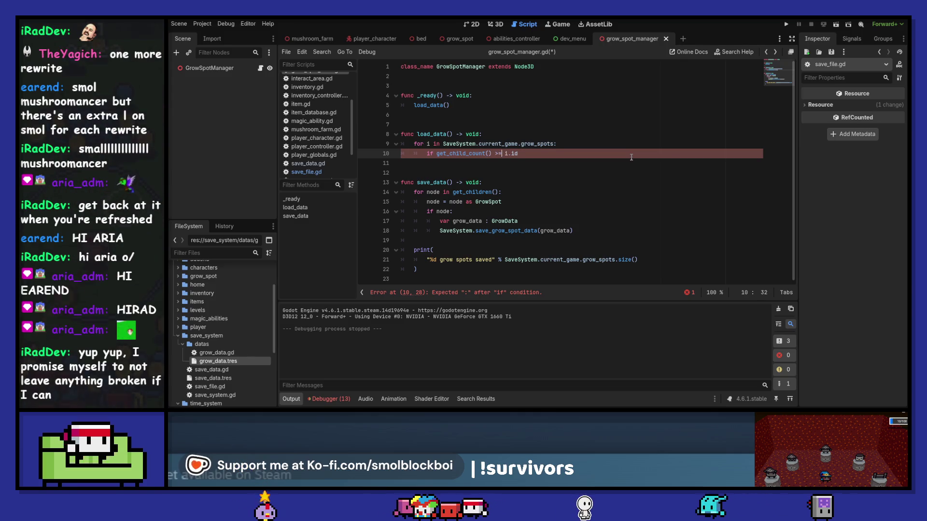
Append .to_int() to i.id in the if condition and save the script.
text(>=)
key(ctrl+z)
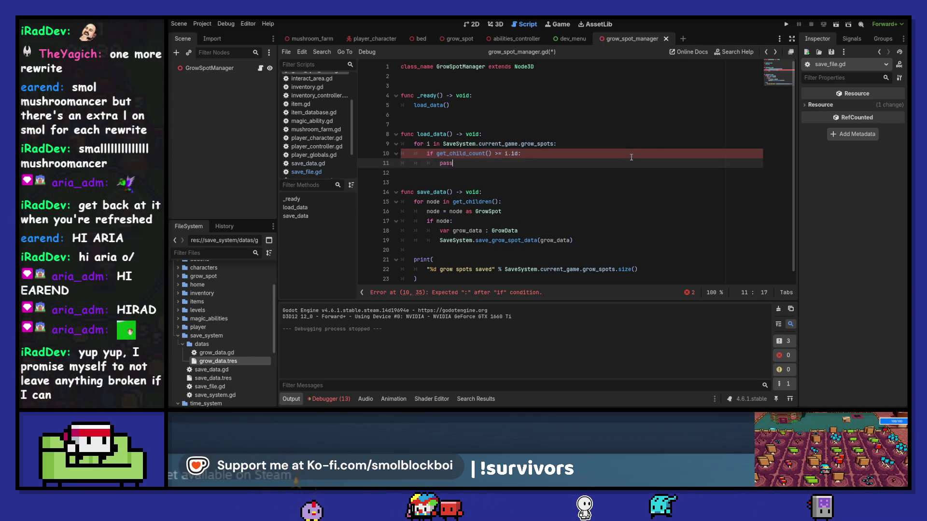
key(ctrl+z)
text(.to_int())
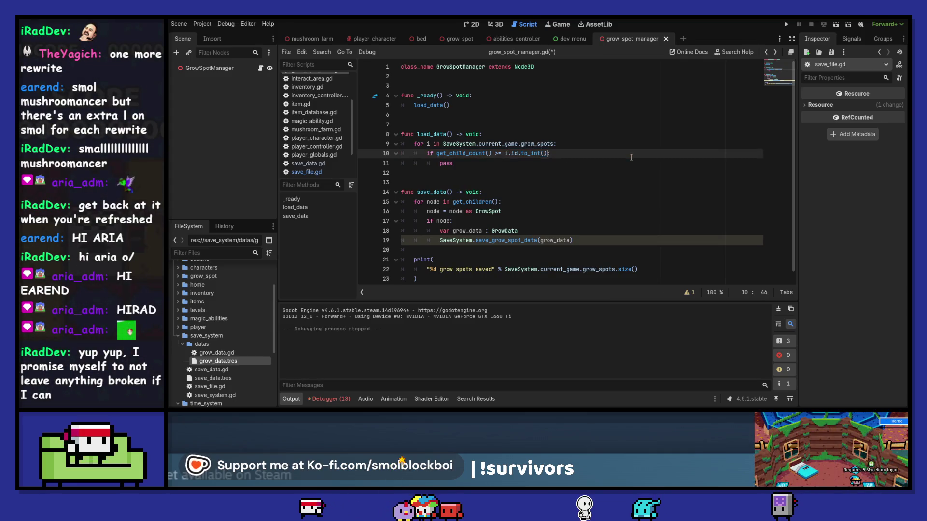
key(ctrl+s)
Replace pass in the if body with a get_child() call.
key(Down)
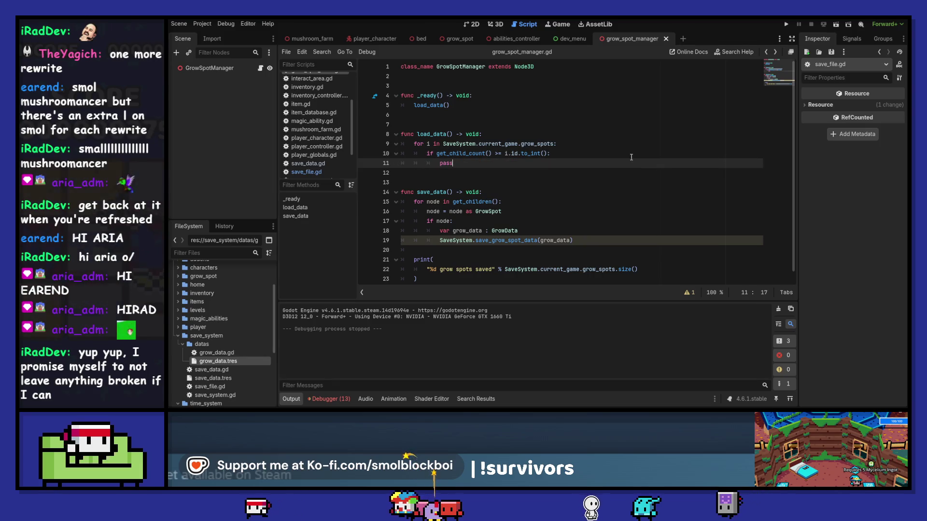
key(ctrl+shift+Left)
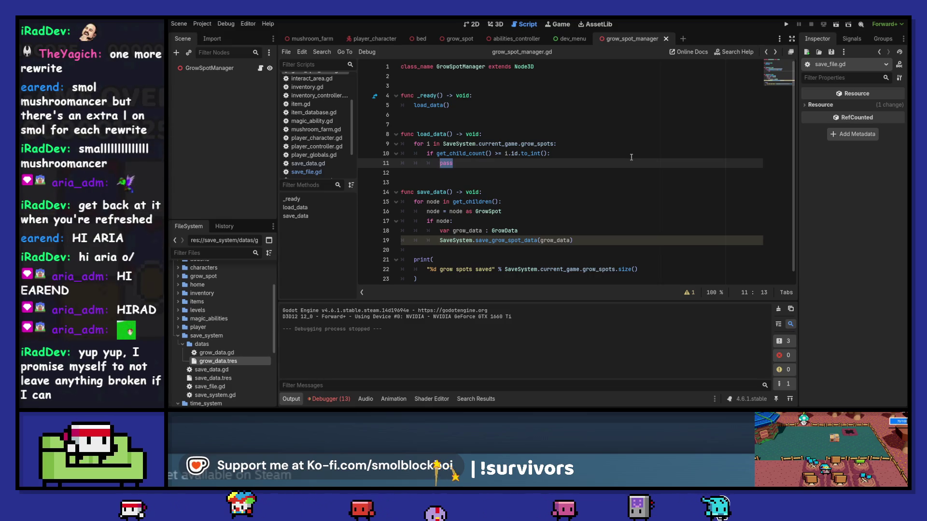
text(get_chi)
key(Return)
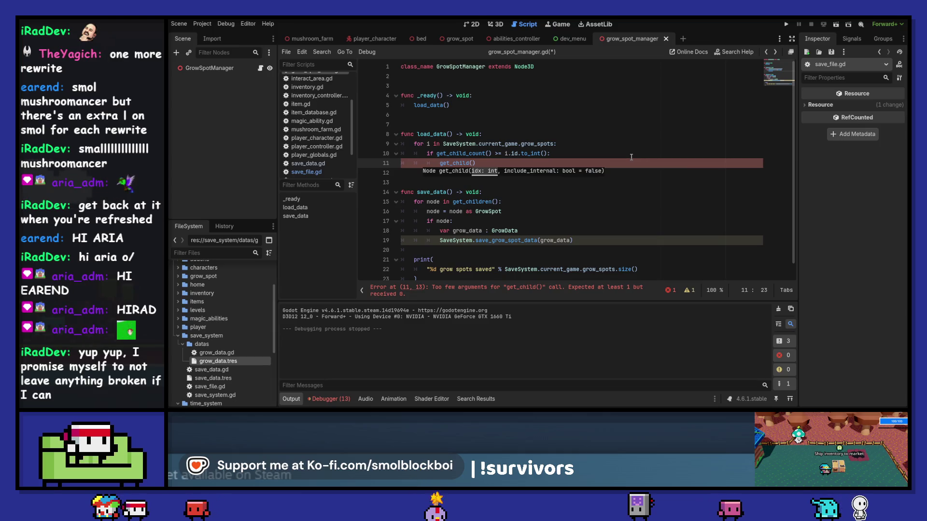
Insert a line above the if storing i.id.to_int() in an id_int variable.
key(Escape)
key(Up)
key(Home)
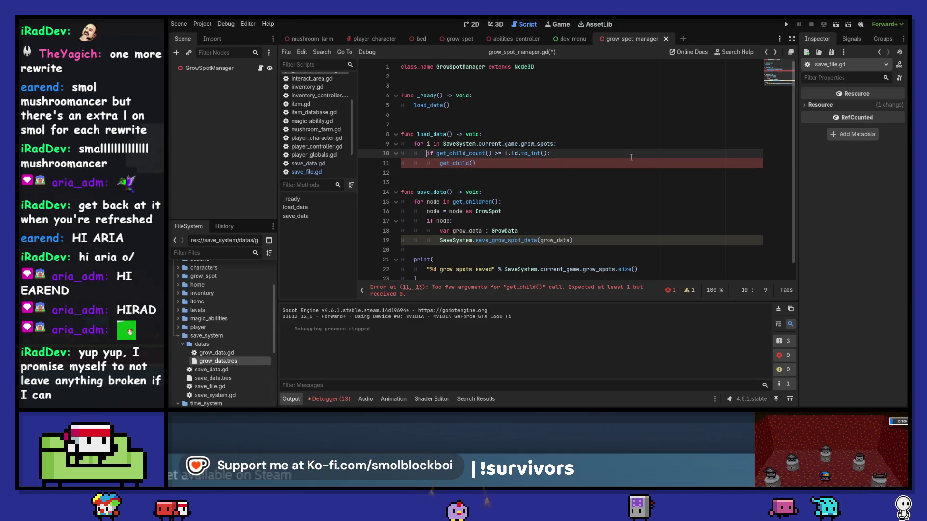
key(Return)
key(Up)
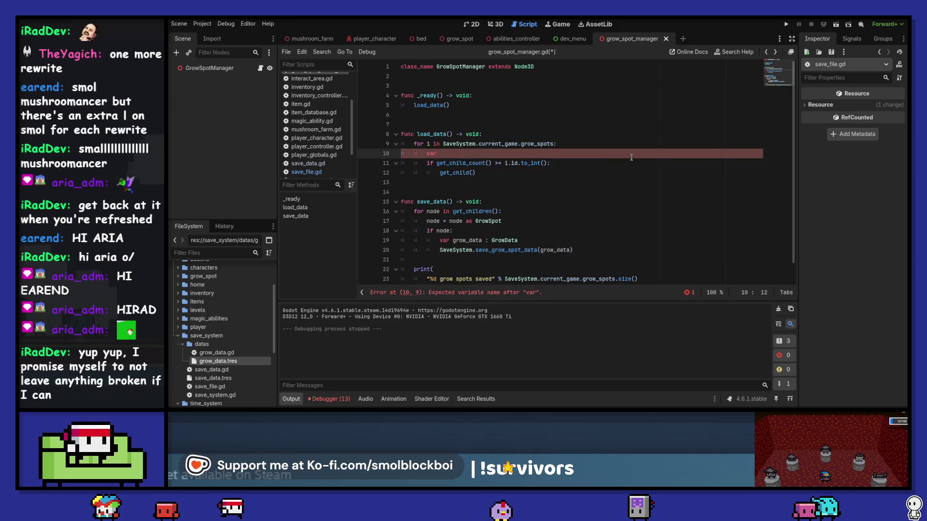
text(id_int :=)
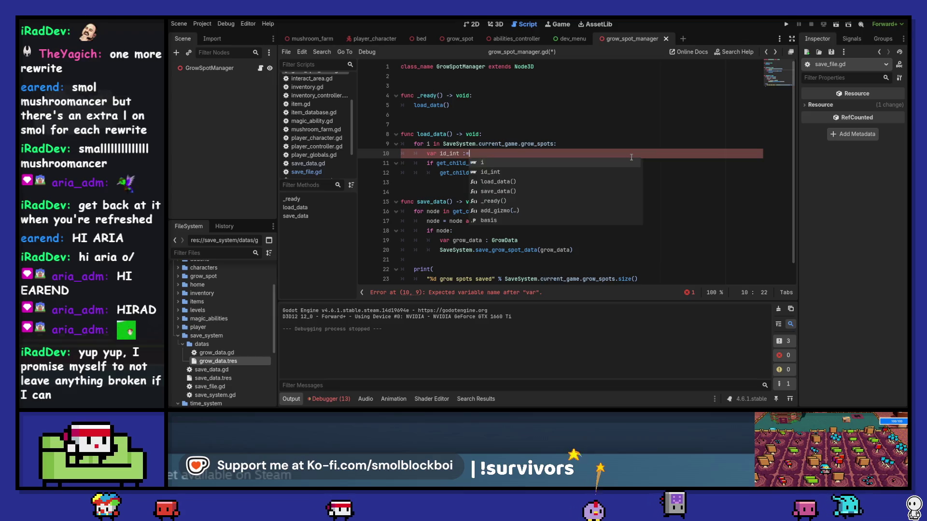
text( int = i.id)
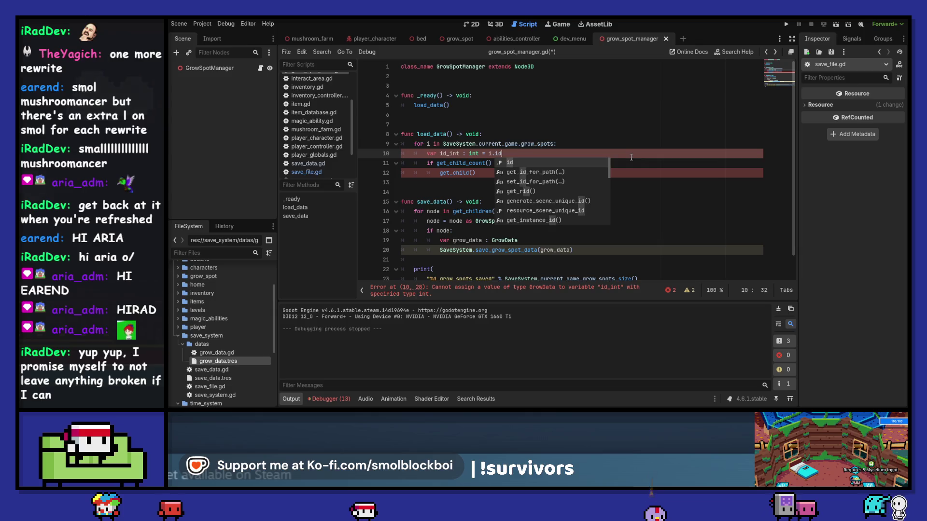
text(ion)
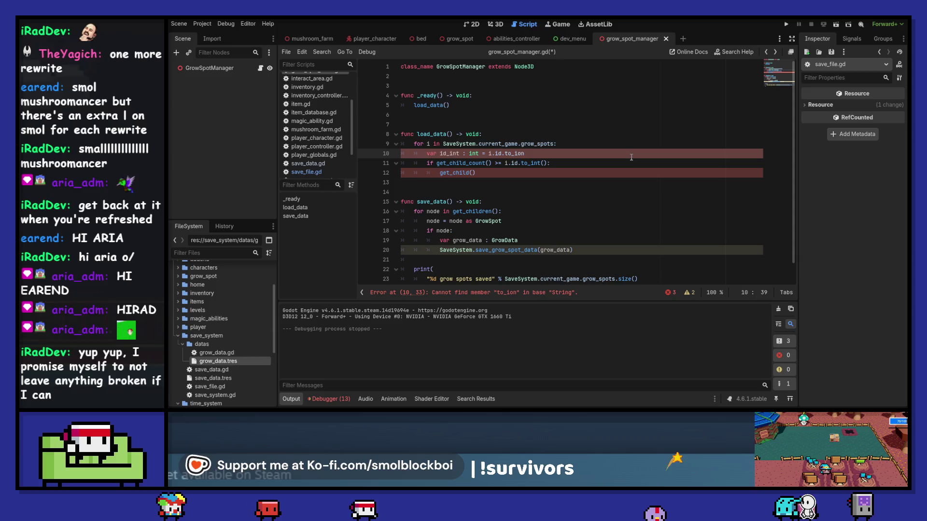
text(t)
key(Return)
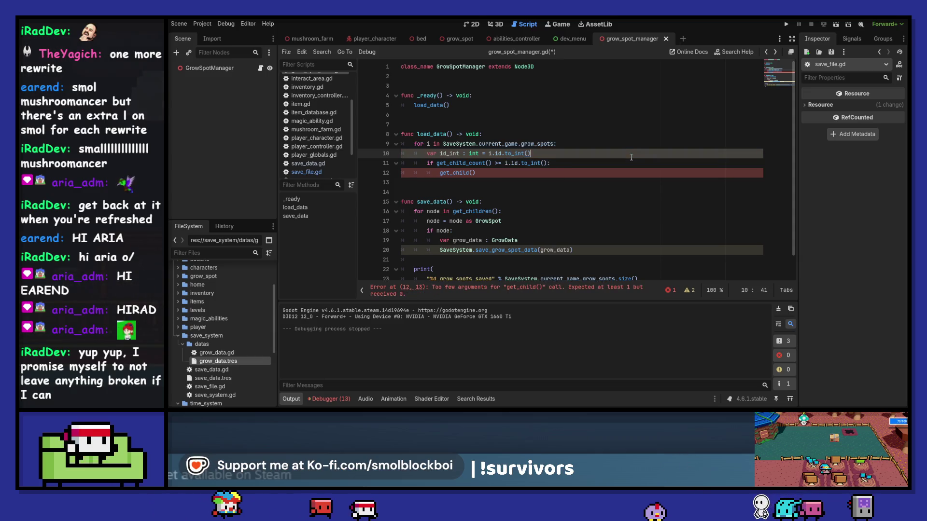
Use id_int in the get_child_count() >= check and the get_child(id_int) call.
key(Down)
key(ctrl+Right)
key(ctrl+Right)
key(ctrl+Right)
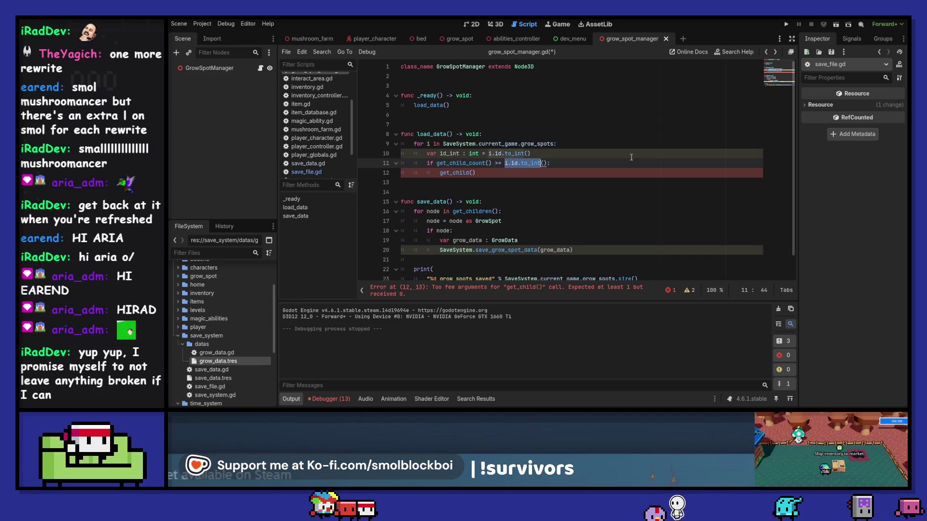
key(Down)
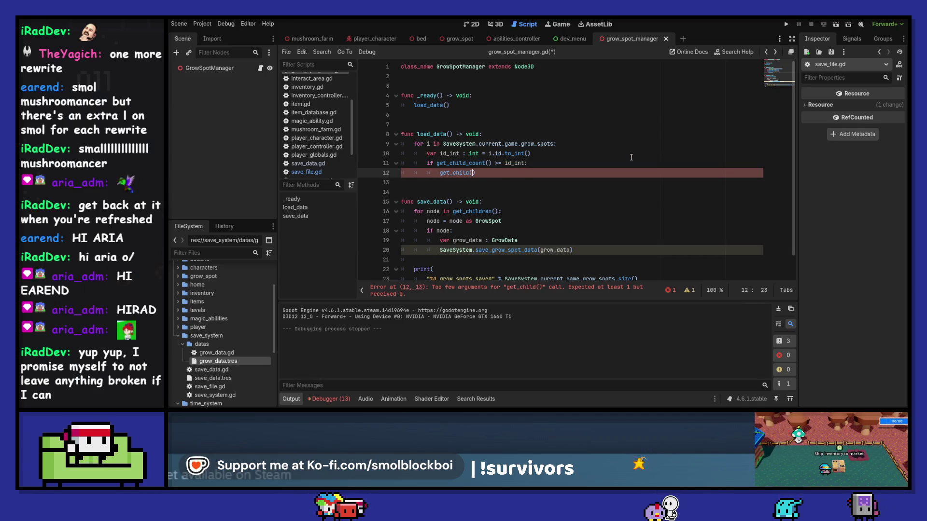
key(End)
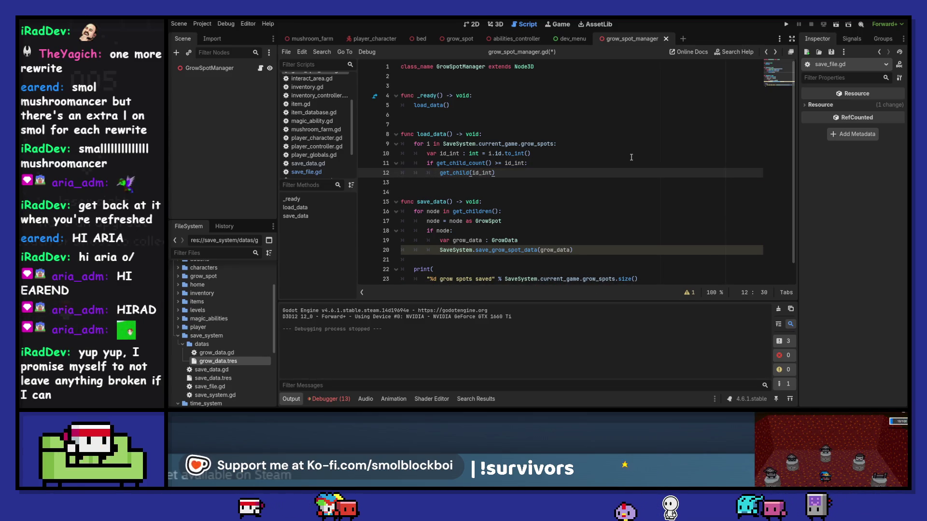
key(Up)
key(Return)
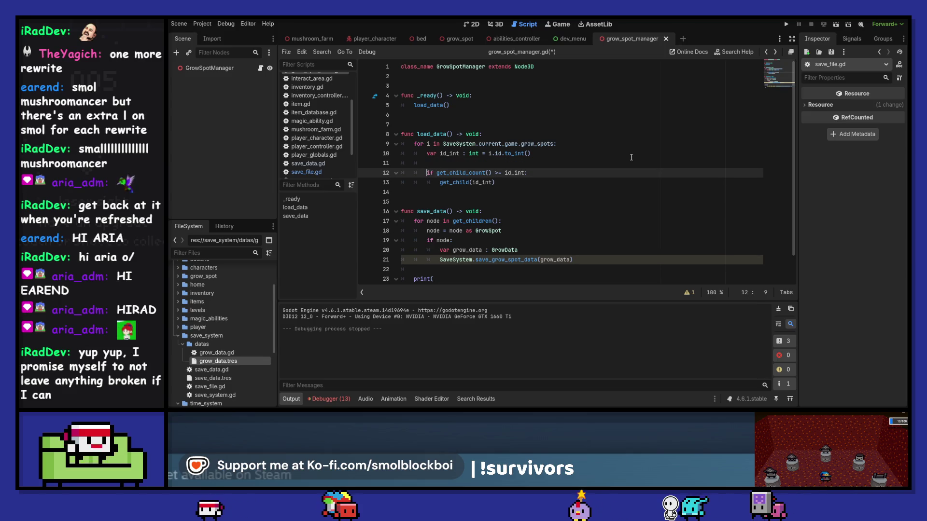
Extend the if condition with 'and id_int > -1' and save the script.
key(ctrl+z)
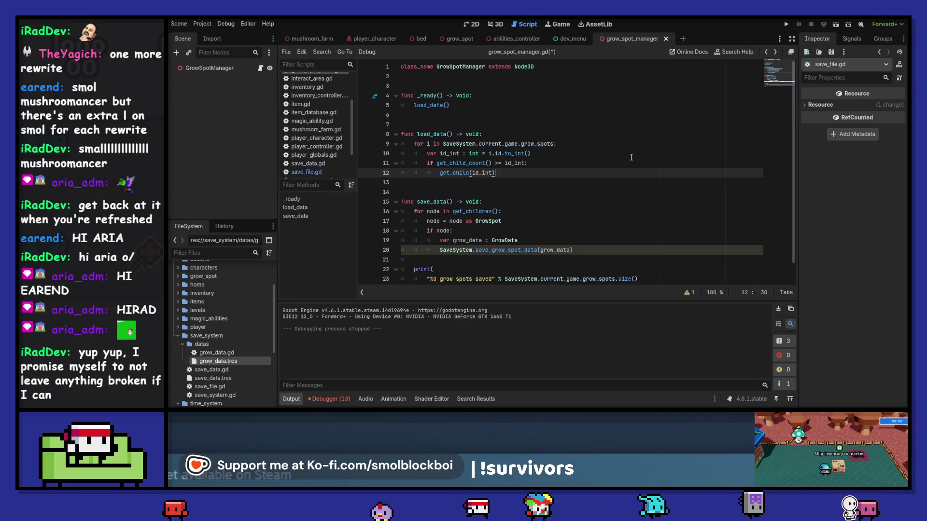
key(Up)
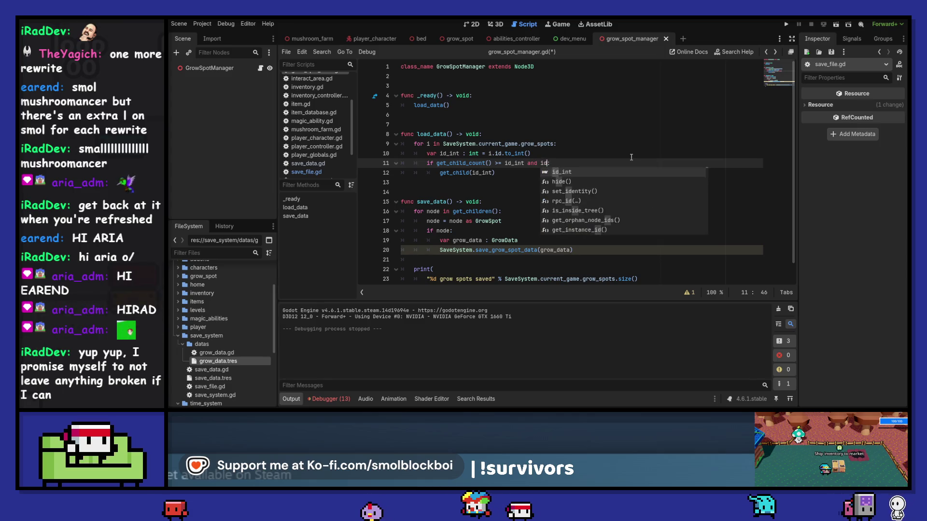
key(BackSpace)
text(d_int <)
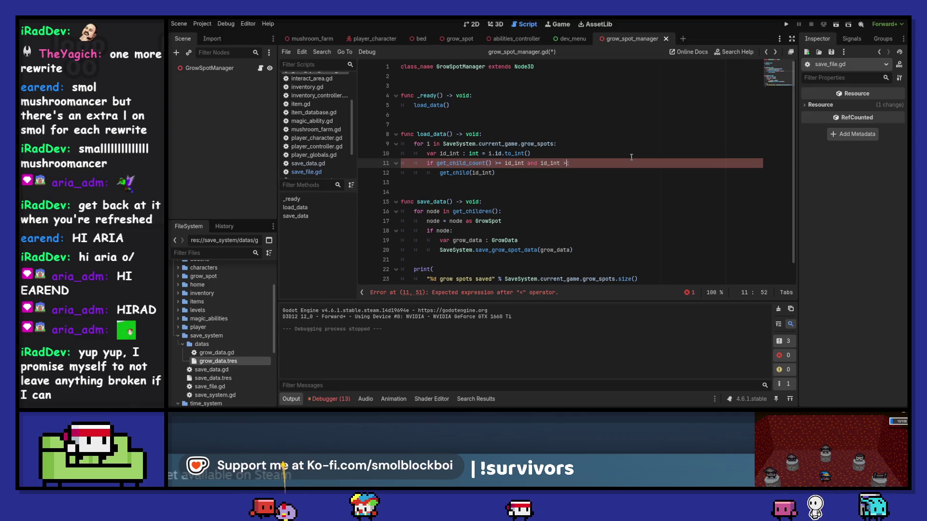
key(Left)
key(Left)
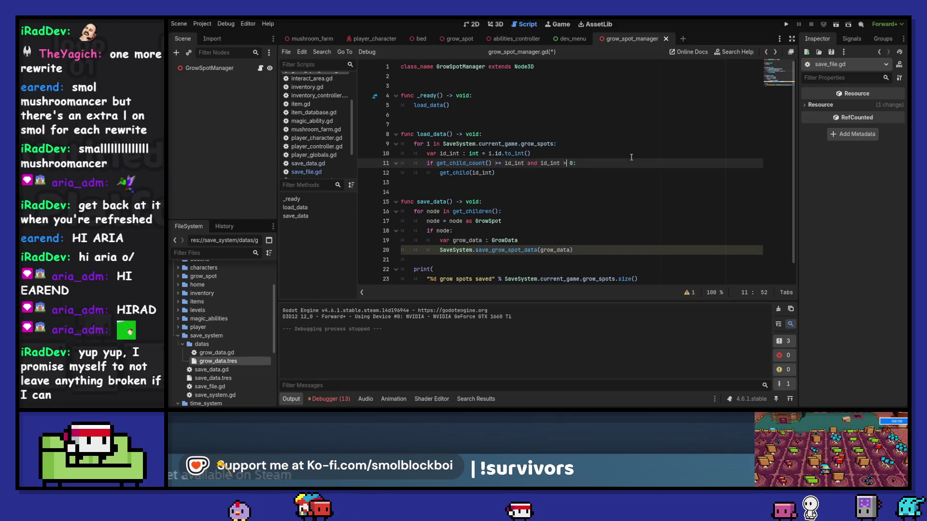
key(BackSpace)
key(Right)
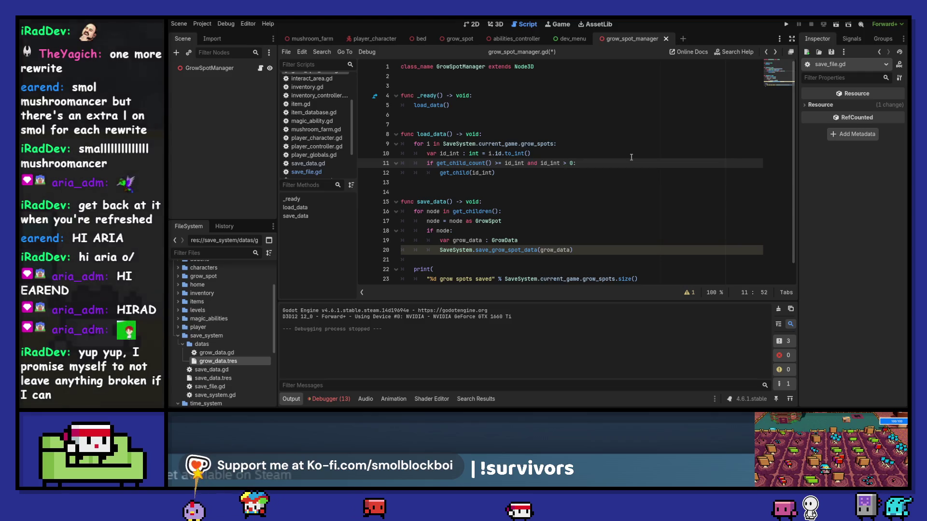
key(Delete)
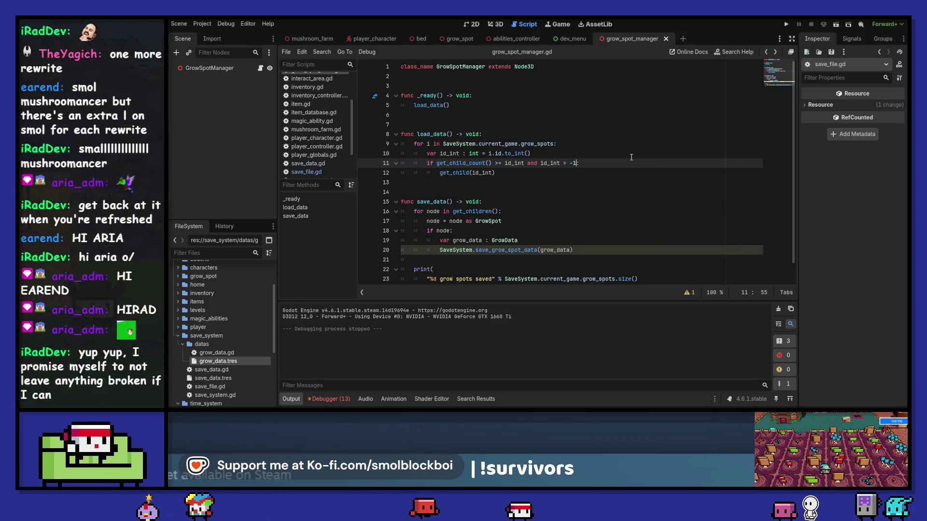
key(ctrl+s)
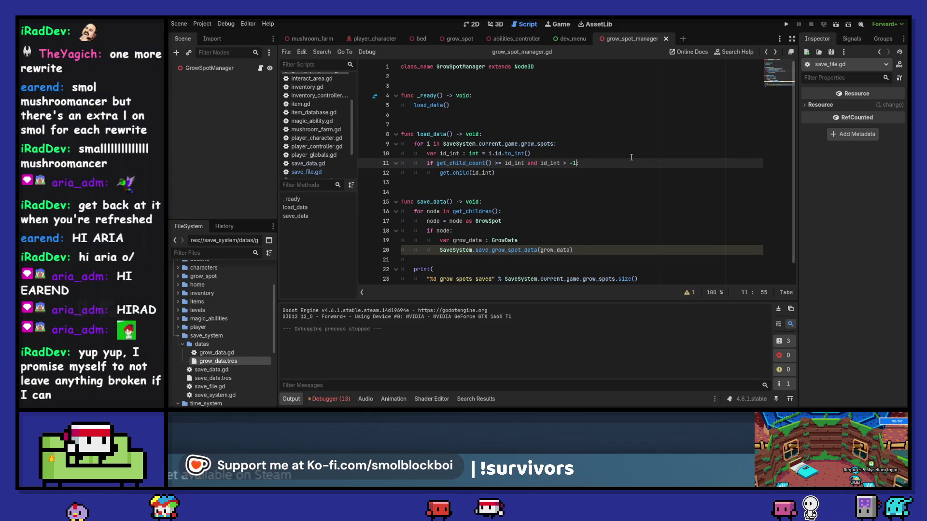
Store get_child(id_int) in 'var grow_spot : GrowSpot' on line 12.
key(Down)
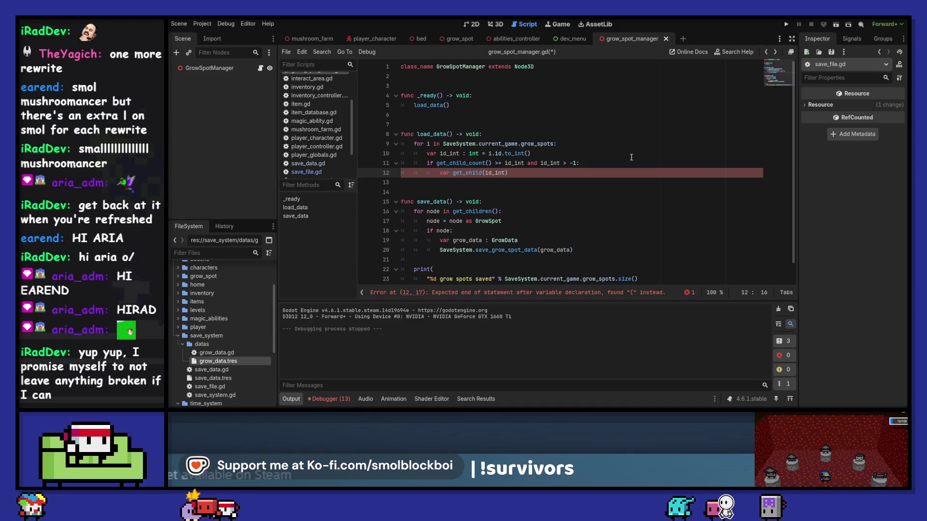
text(grow_)
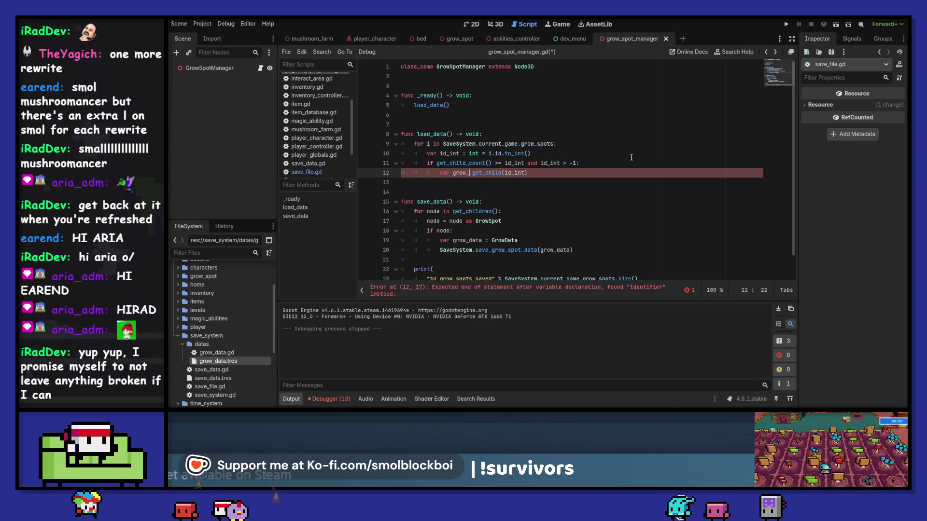
text(spot : Grow)
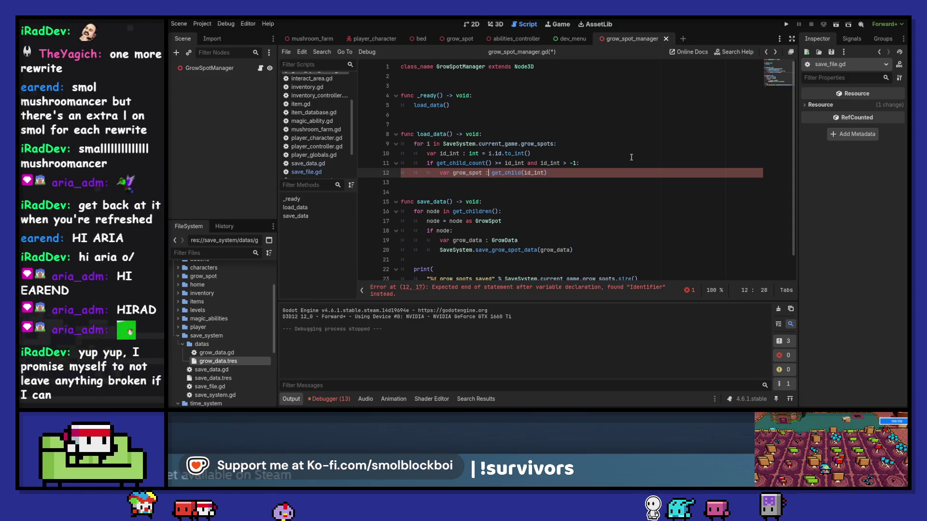
text(Spot )
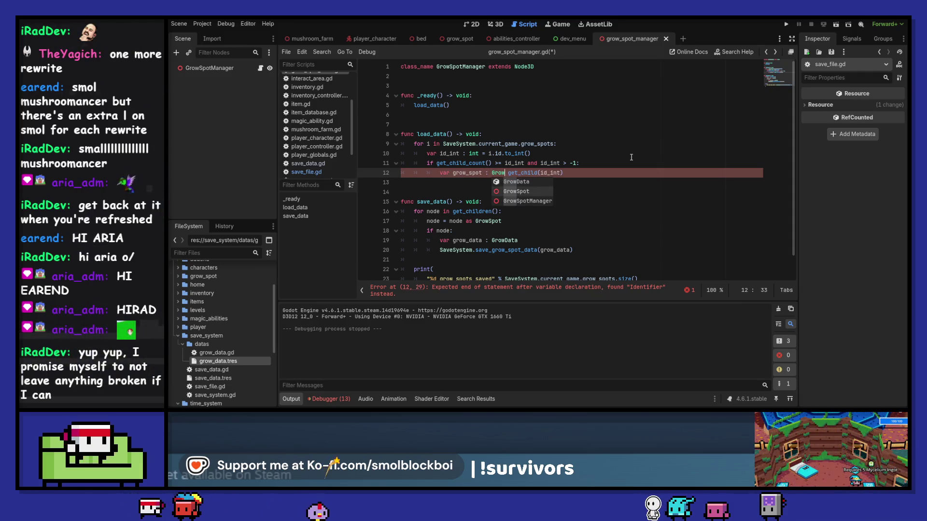
text(=)
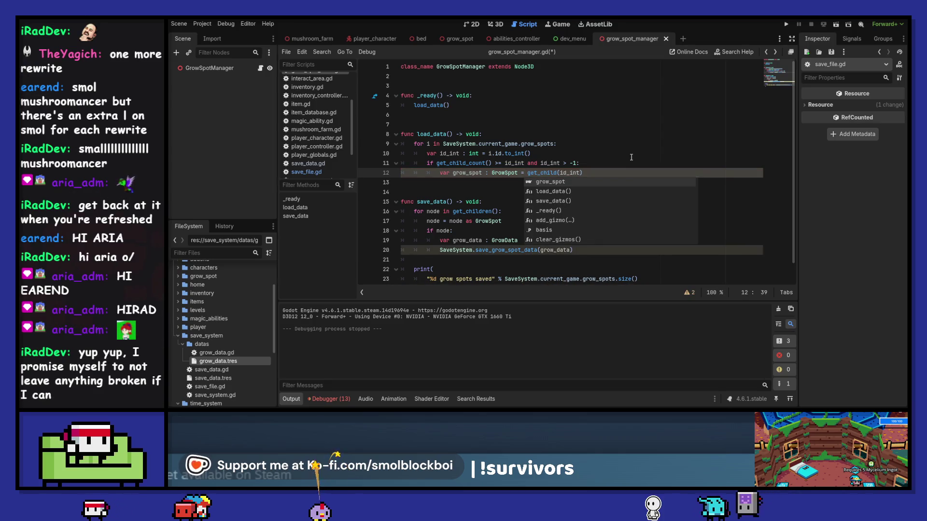
key(Escape)
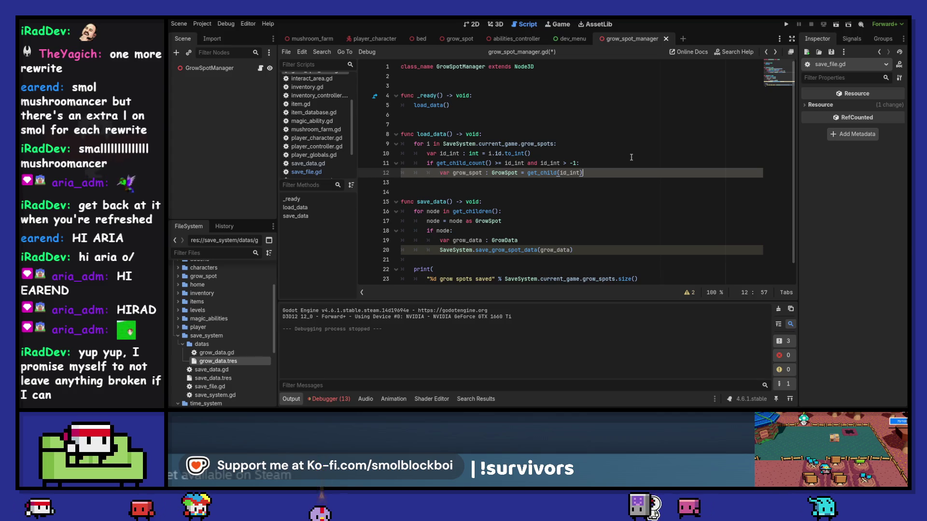
click(456, 38)
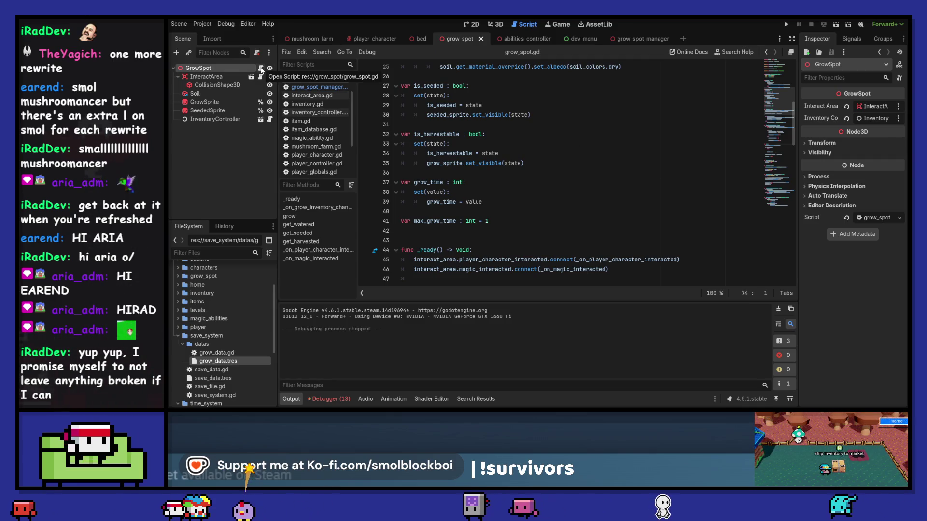
Review grow_spot.gd's variables, then return to grow_spot_manager.gd and begin a new 'grow' line.
click(261, 68)
scroll(540, 139, up, 8)
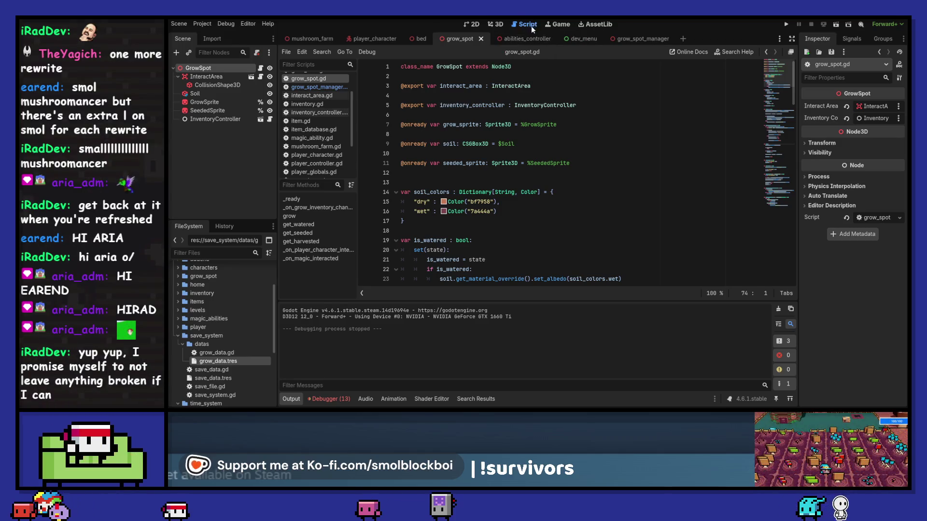
click(767, 52)
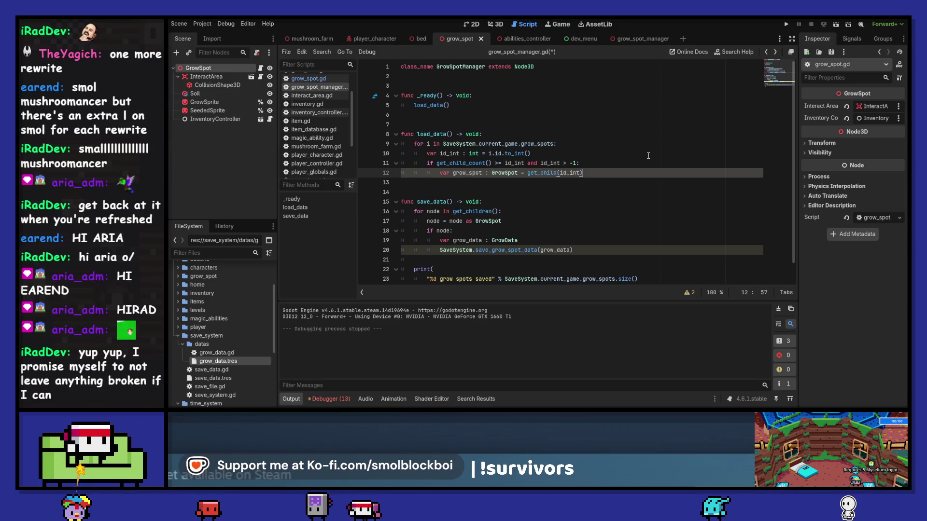
key(Return)
text(gro)
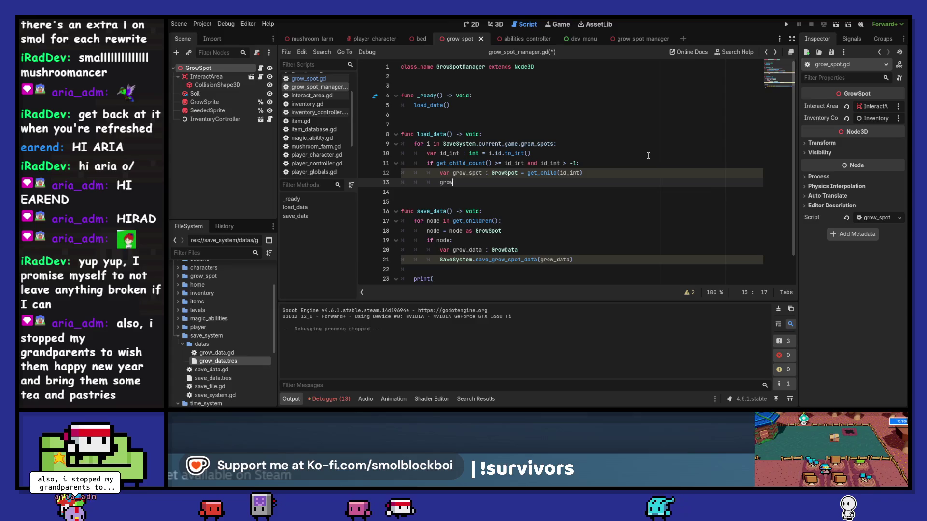
text(w)
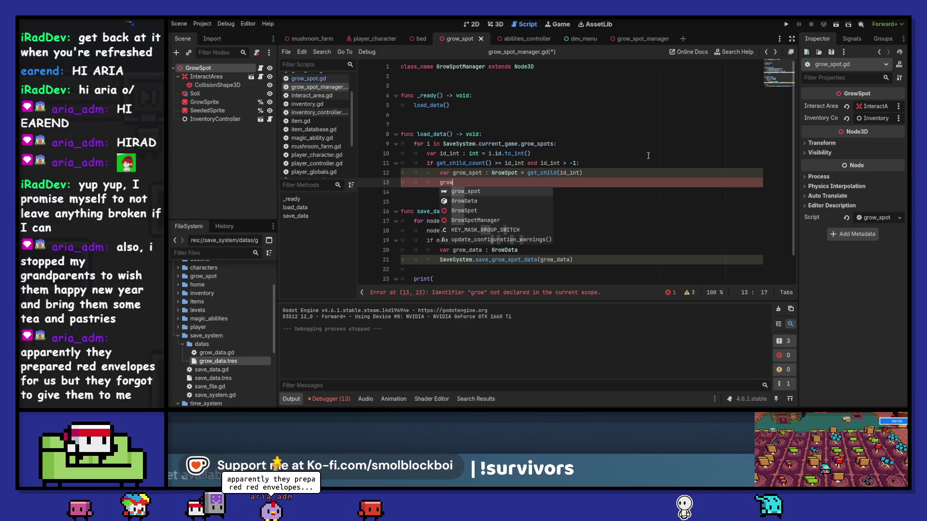
Write grow_spot.is_watered = i.is_watered under the grow_spot assignment in load_data.
key(Return)
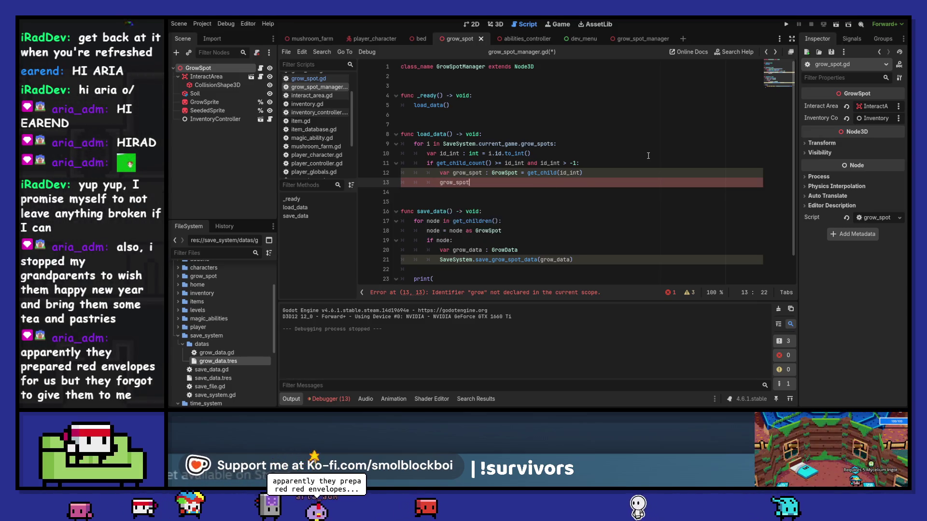
text(.)
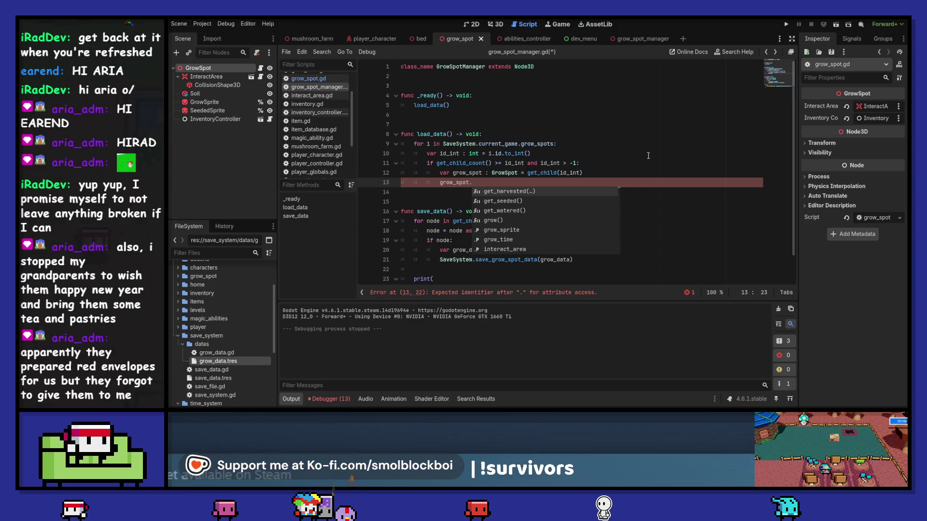
text(is_harvestable)
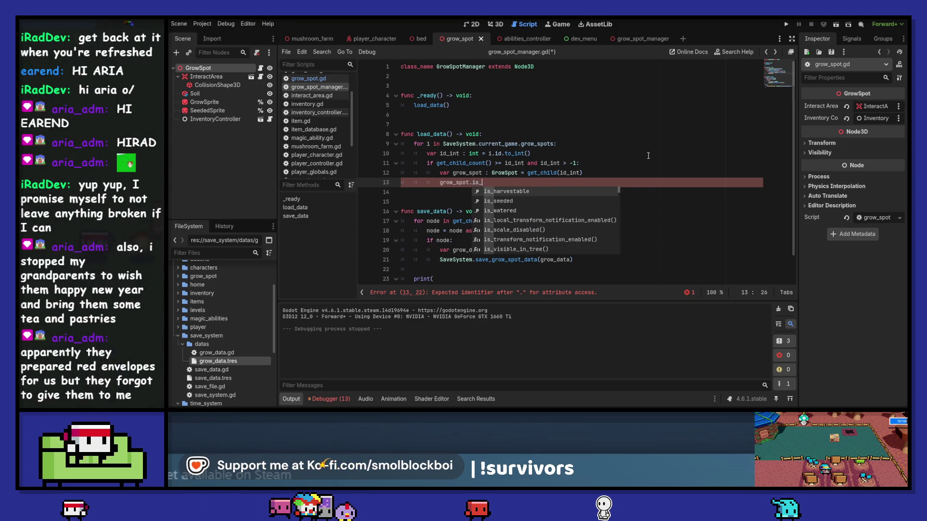
key(ctrl+shift+Left)
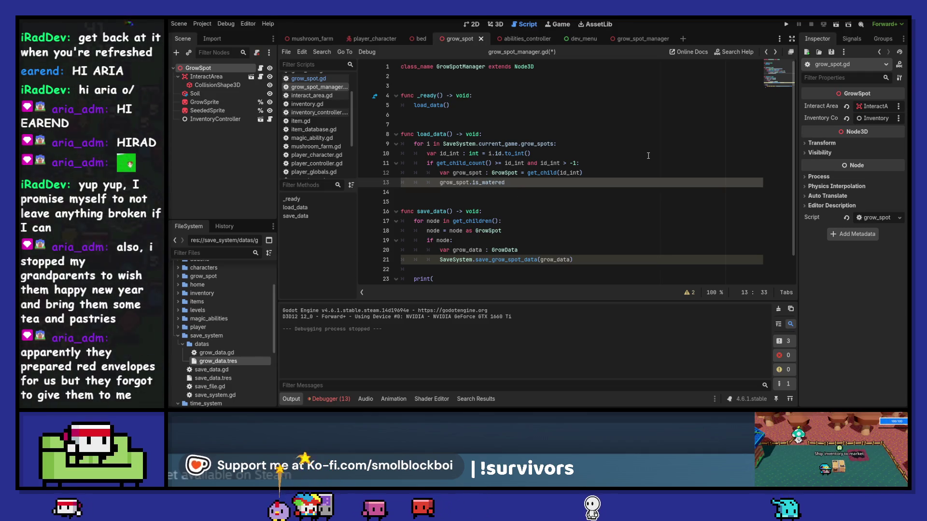
key(Return)
text(= )
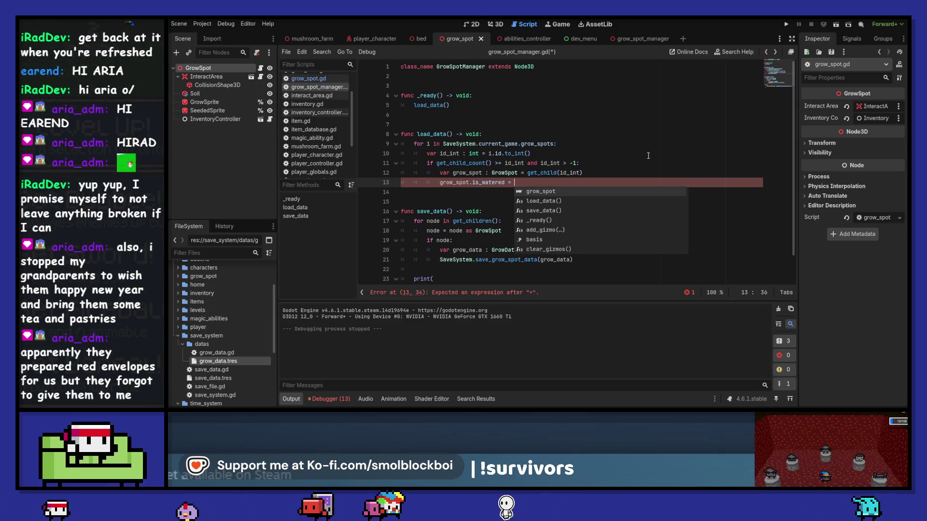
text(i.)
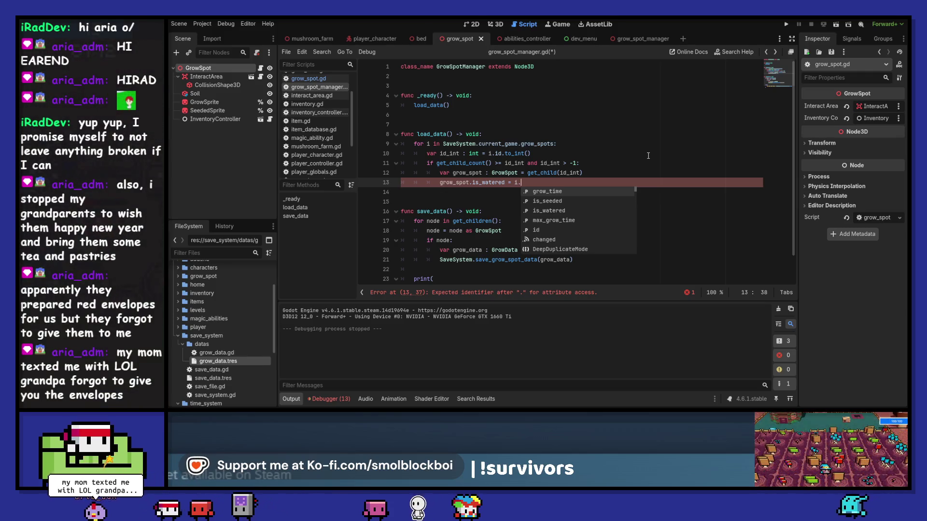
key(Down)
key(Down)
key(Return)
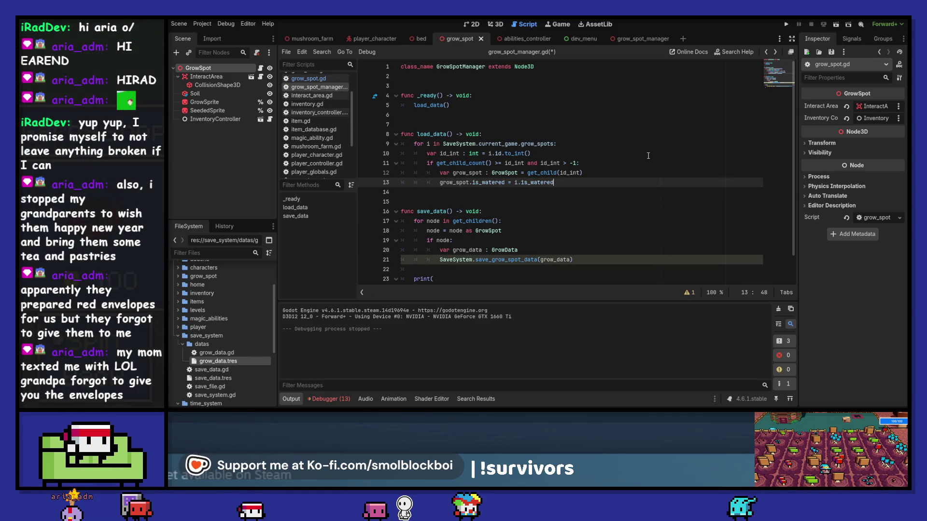
Duplicate that line as grow_spot.is_seeded = i.is_seeded and start another grow_spot line.
key(ctrl+shift+d)
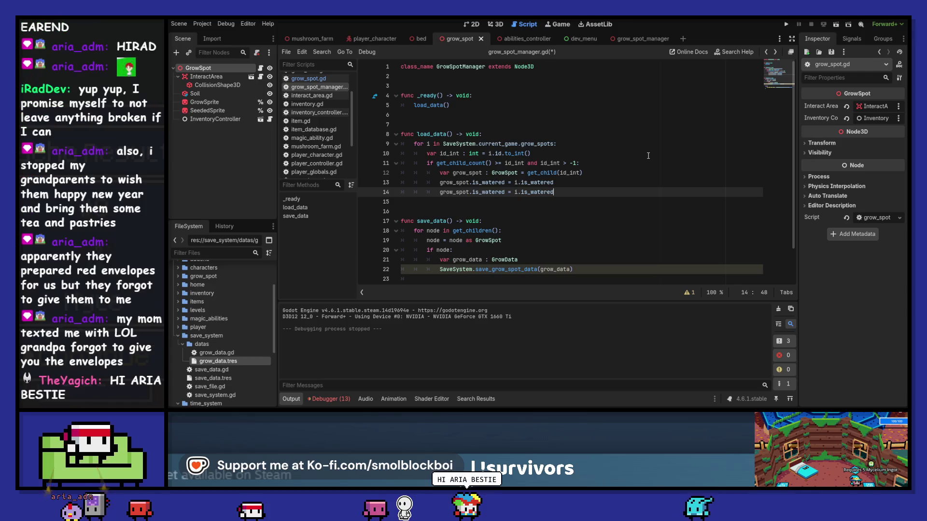
key(ctrl+shift+Left)
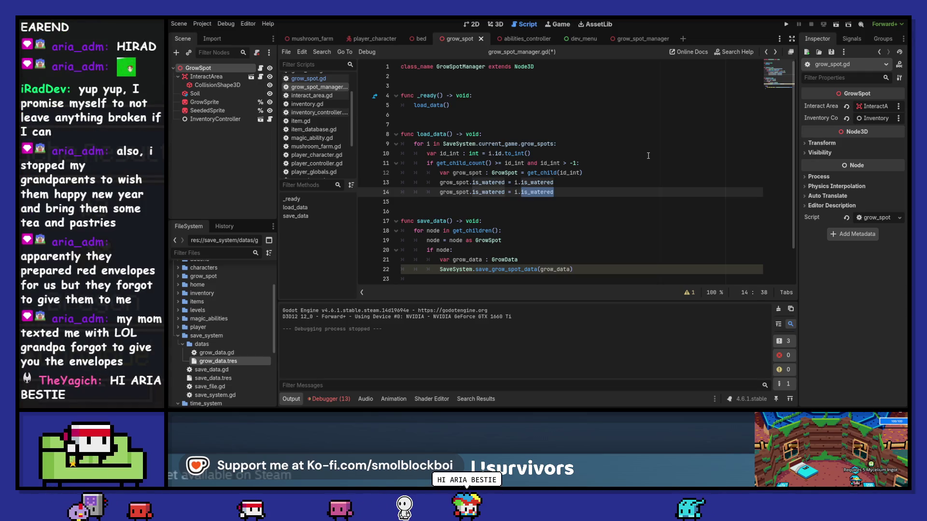
text(_se)
key(Return)
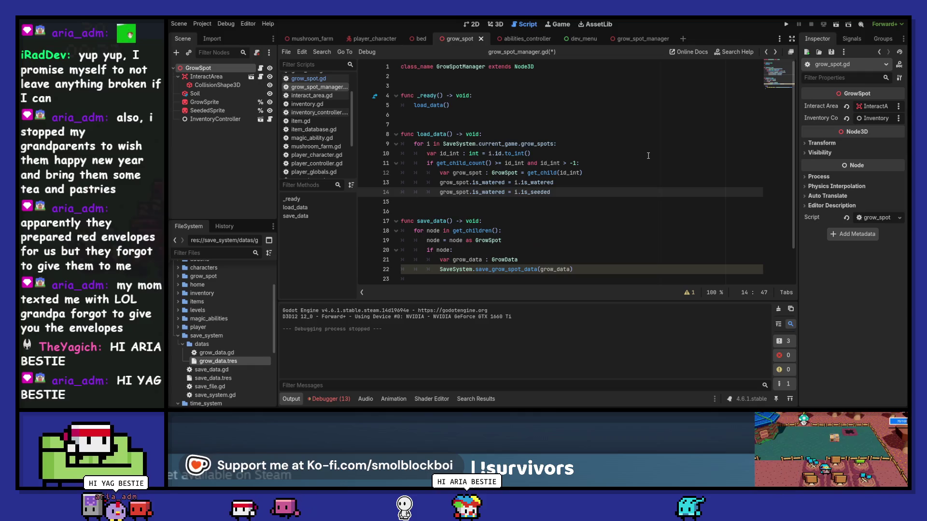
key(ctrl+Left)
key(ctrl+Left)
key(ctrl+shift+Right)
text(is_seeded)
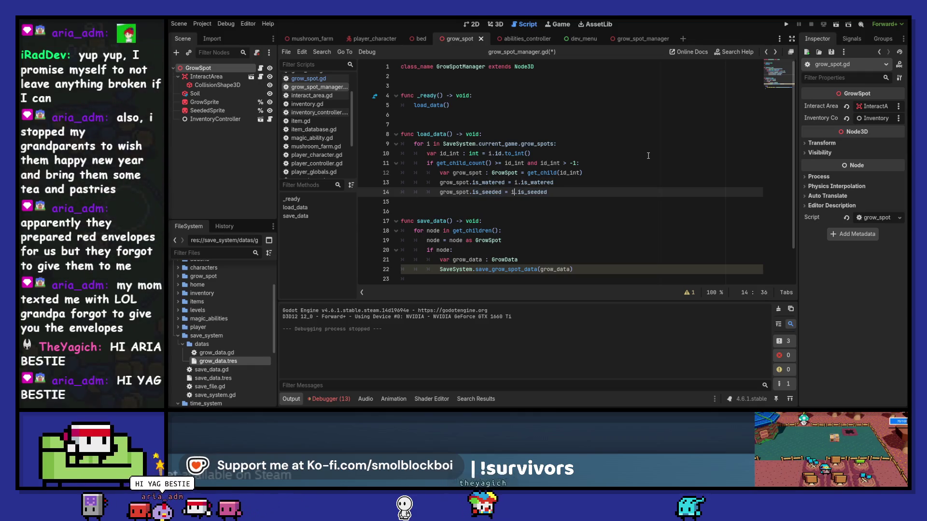
key(End)
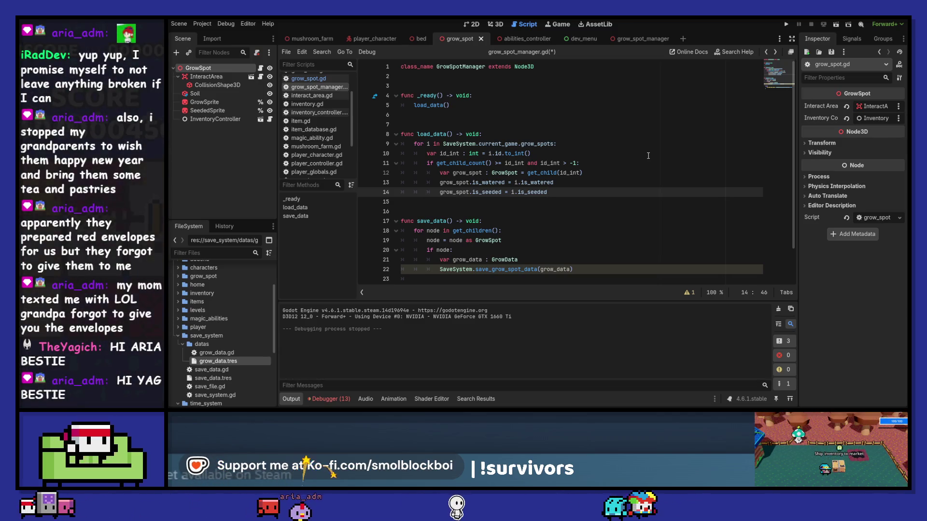
key(Return)
text(grow_spot)
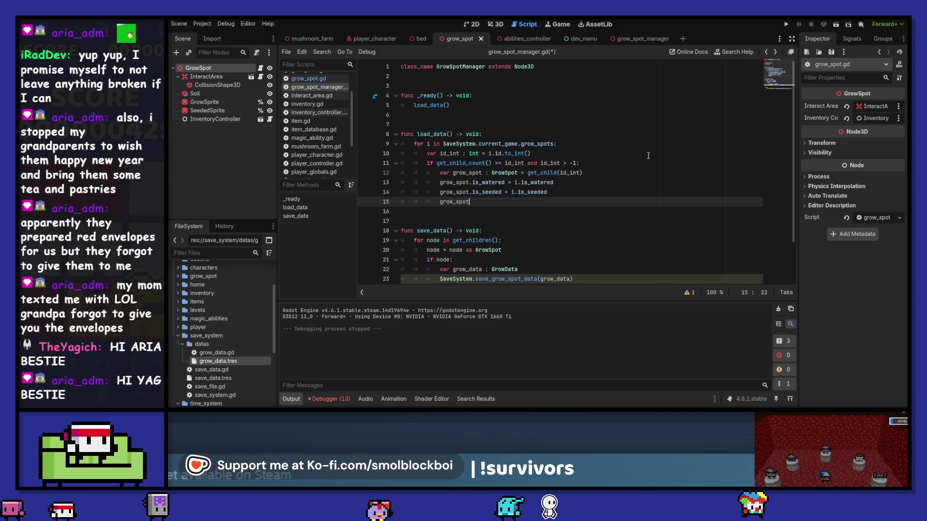
text(.)
text(grow)
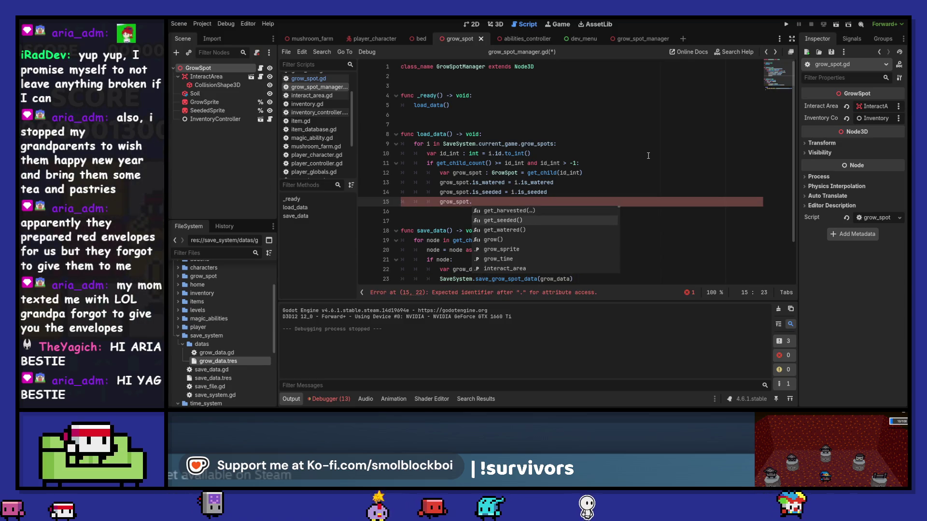
Complete the line as grow_spot.grow_time = i.grow_time in load_data.
key(Down)
key(Down)
key(Return)
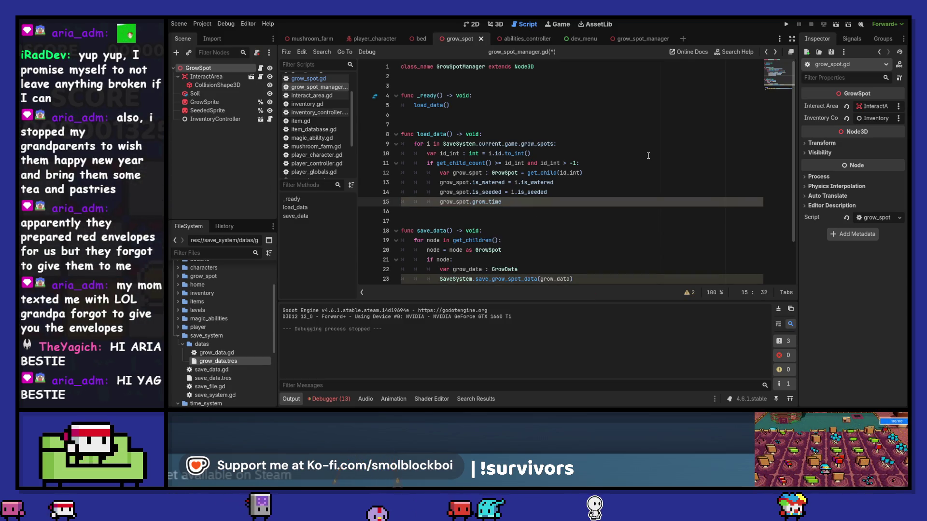
text(i.grow)
key(Return)
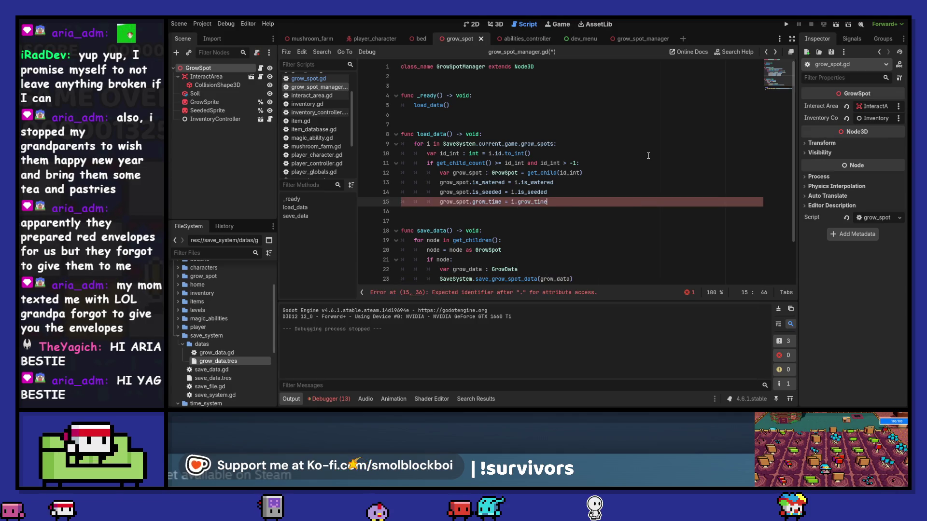
key(Return)
Add grow_spot.max_grow_time = i.max_grow_time and save grow_spot_manager.gd.
text(_spot.ma)
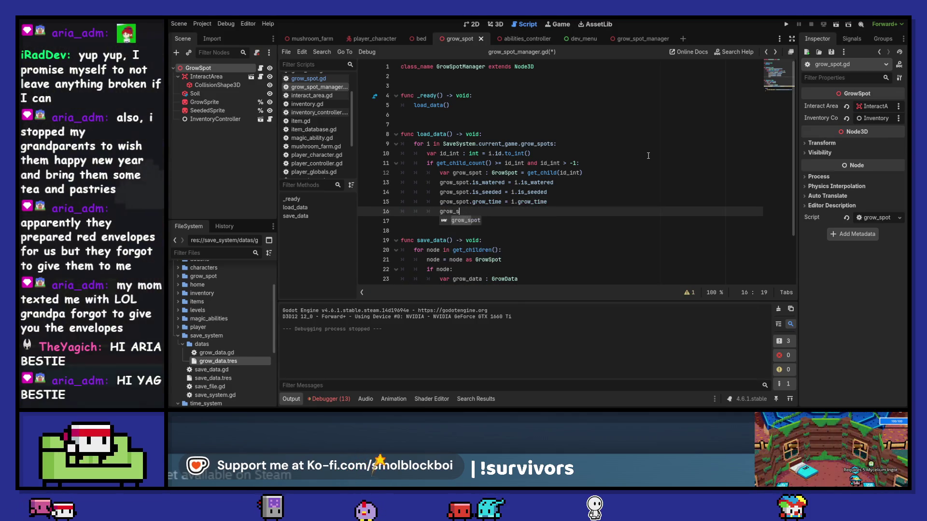
key(Return)
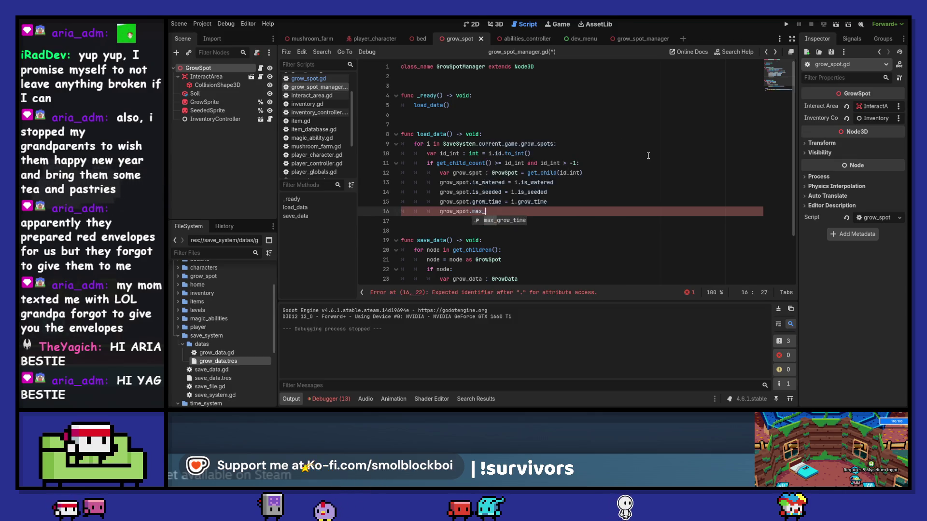
text(= i)
text(.max)
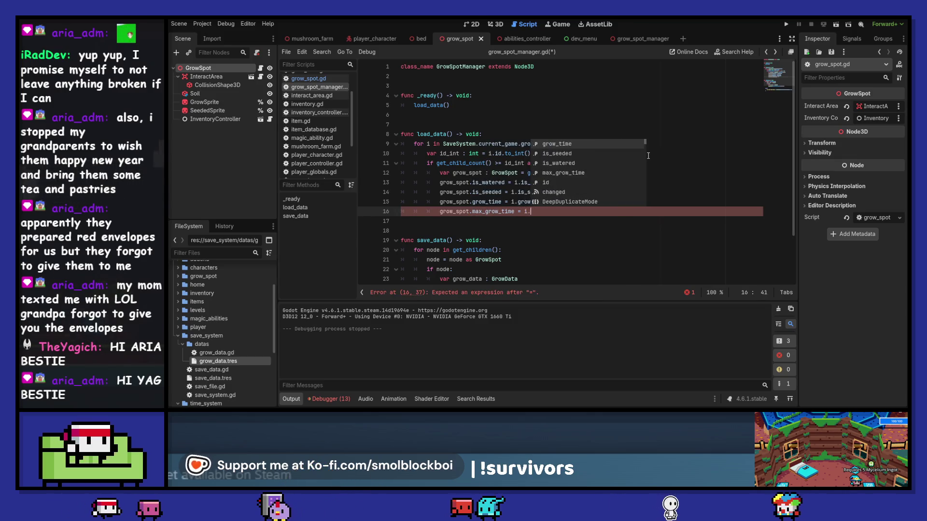
key(Return)
key(ctrl+s)
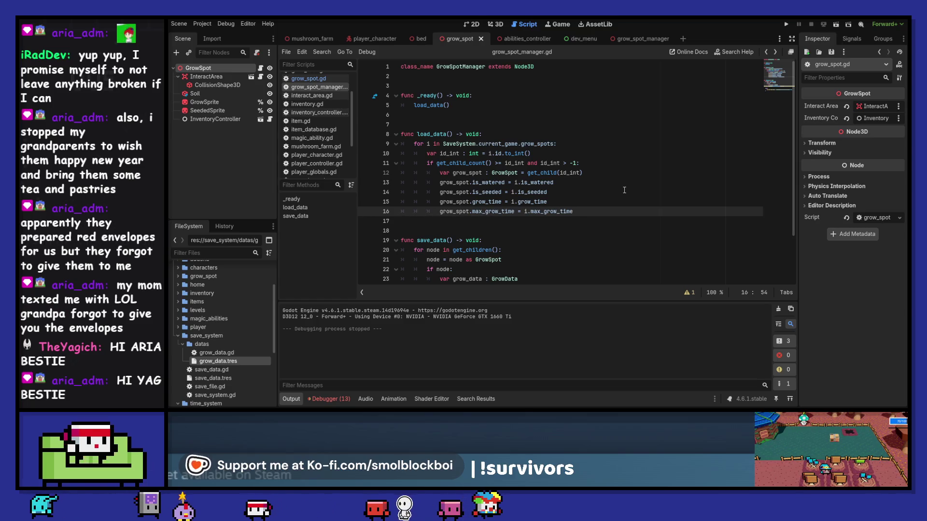
scroll(606, 198, down, 1)
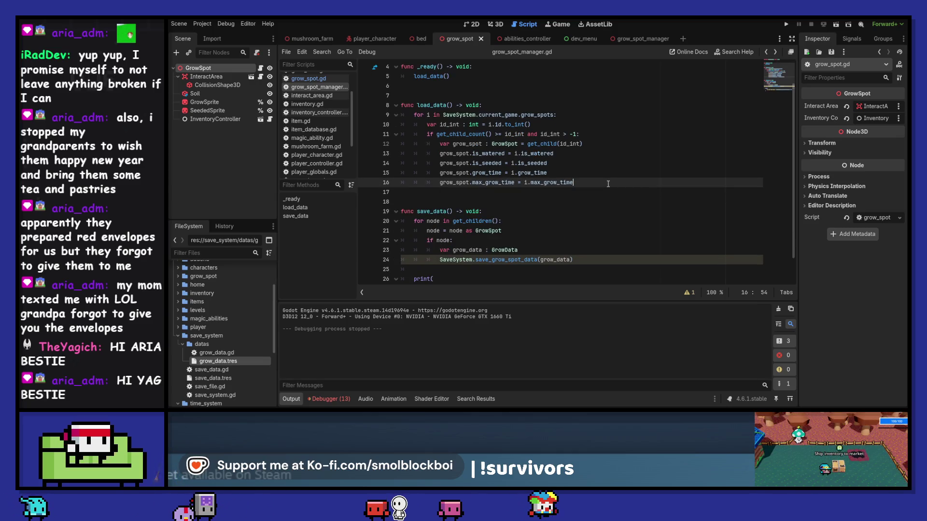
scroll(608, 184, down, 1)
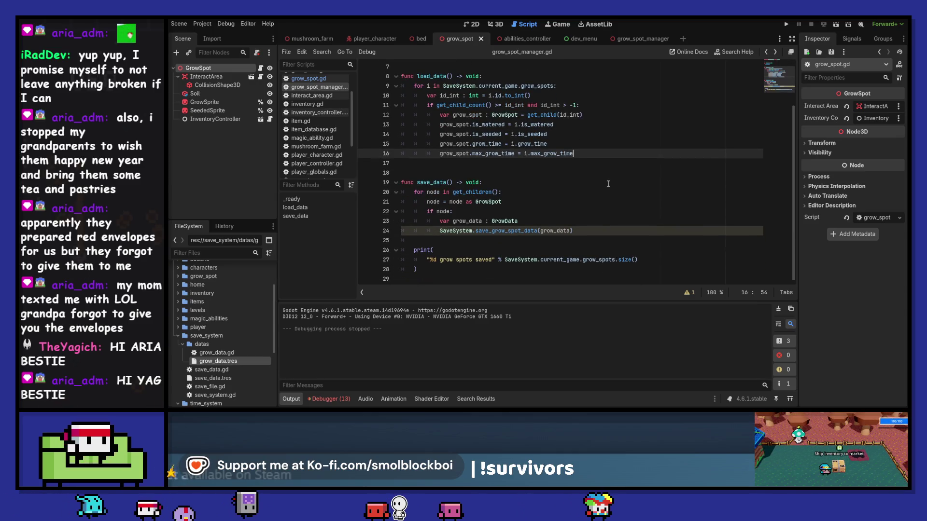
scroll(608, 184, up, 1)
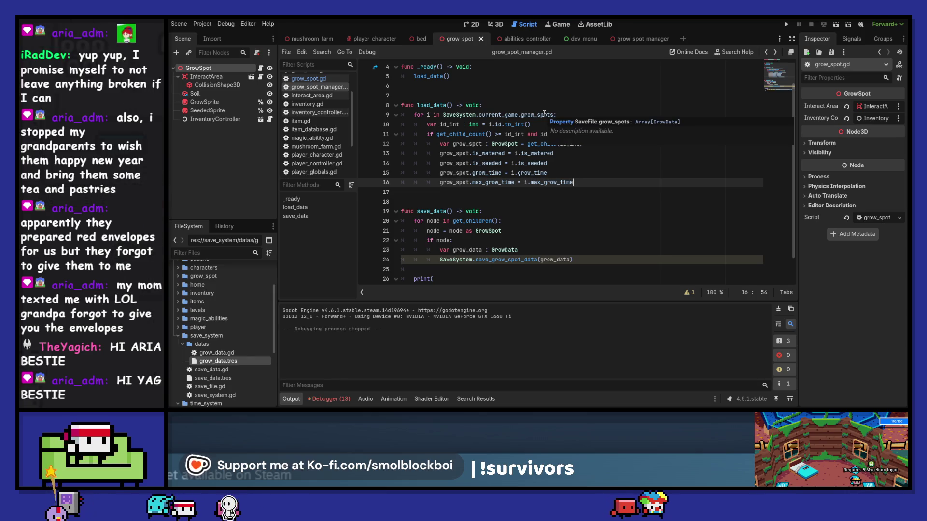
scroll(544, 114, down, 1)
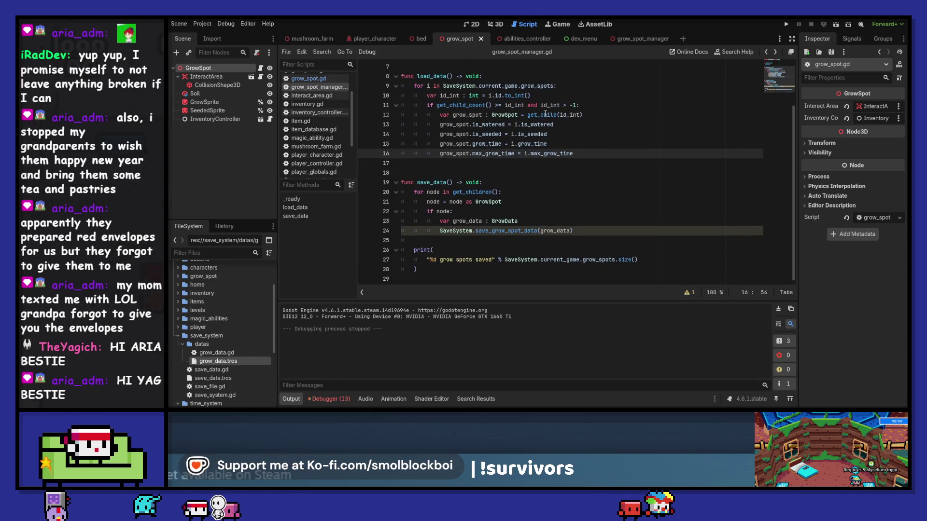
click(519, 184)
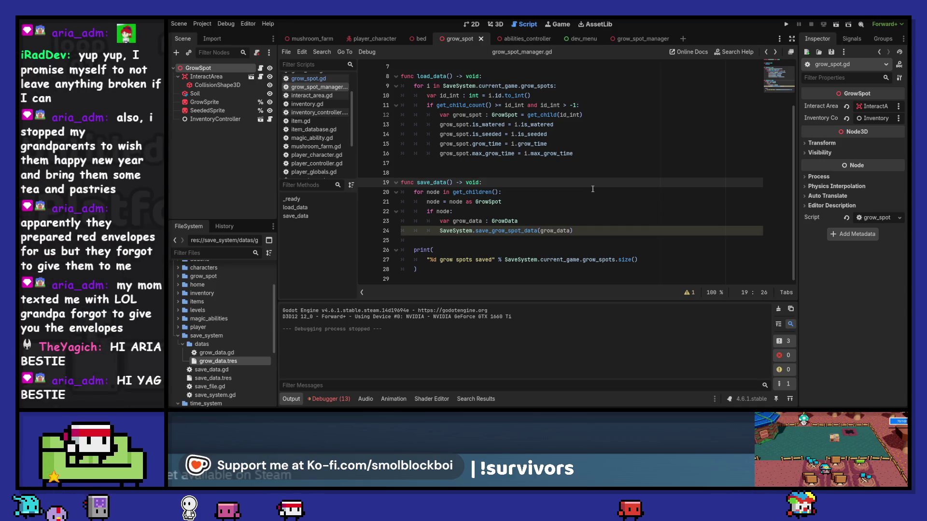
Begin a for loop in save_data and start a saved_grow_data declaration above it.
key(Return)
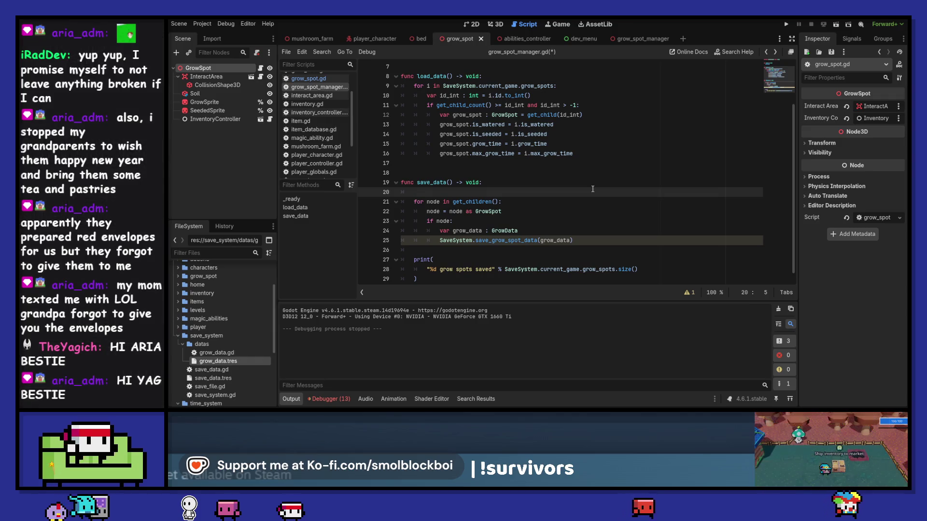
text(for i in Save)
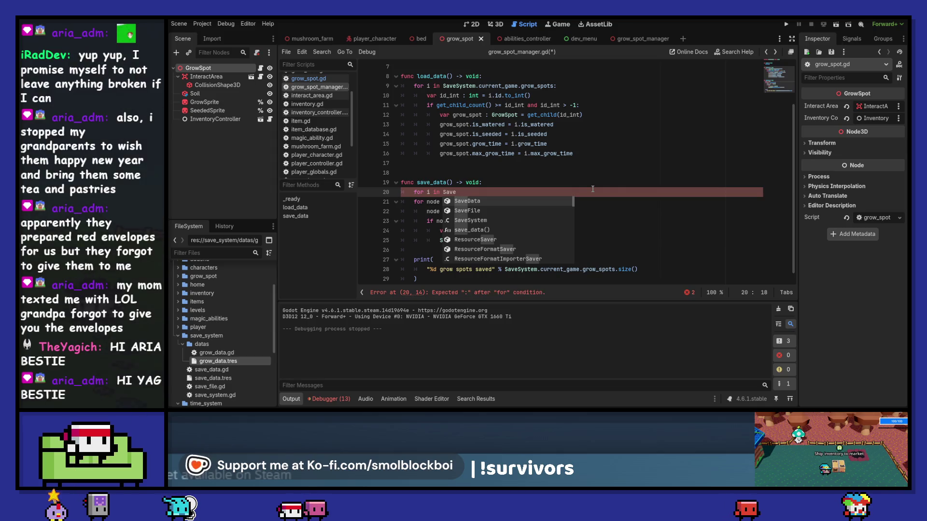
text(System.current_game)
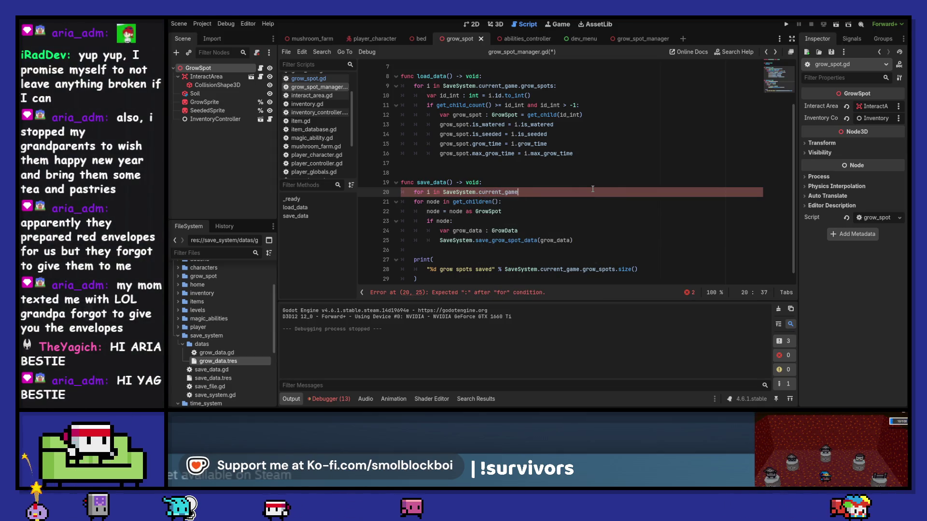
key(ctrl+shift+Return)
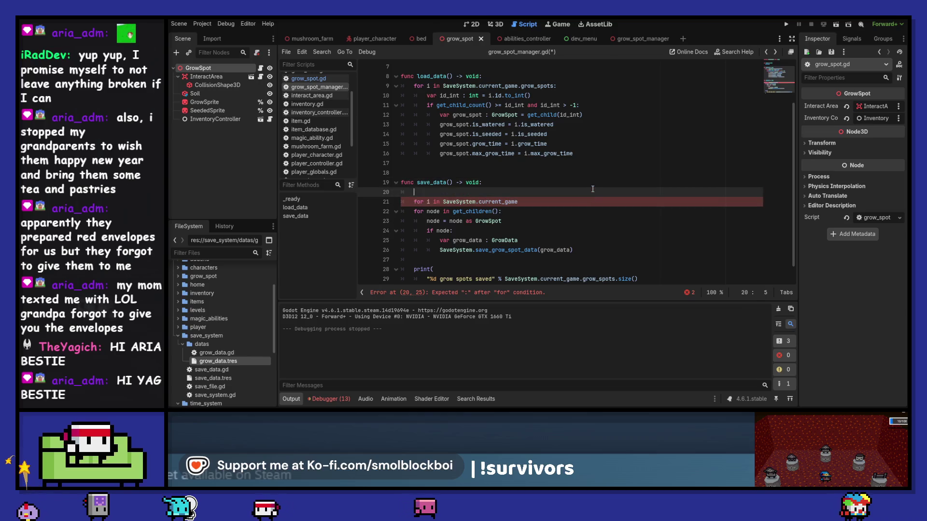
text(grow_data)
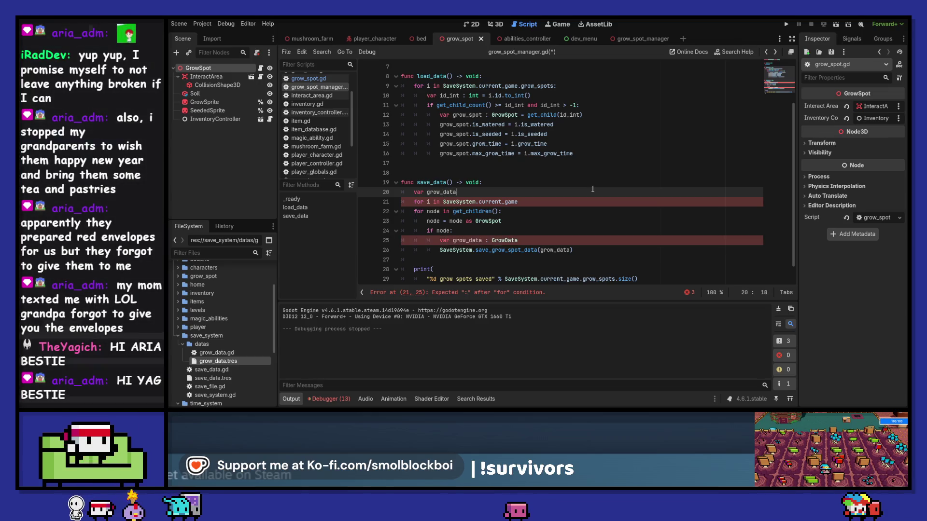
key(ctrl+Left)
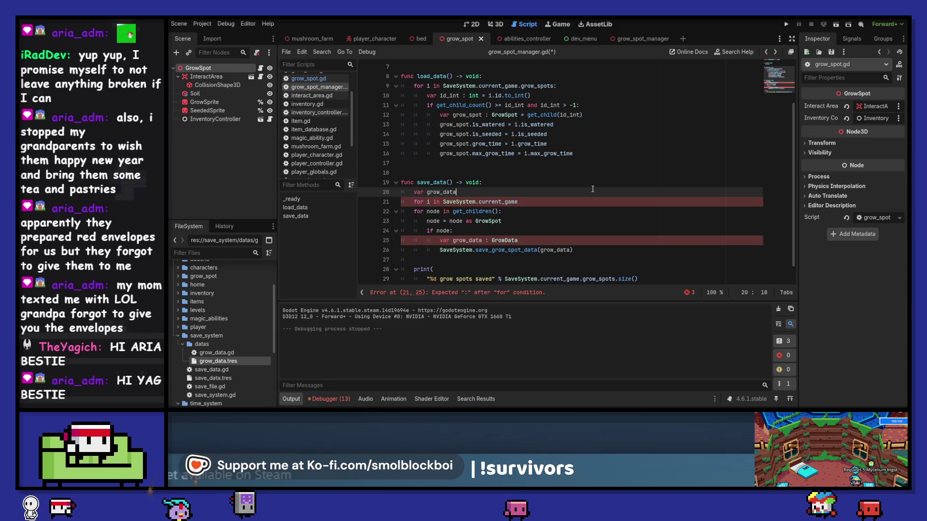
text(saved_)
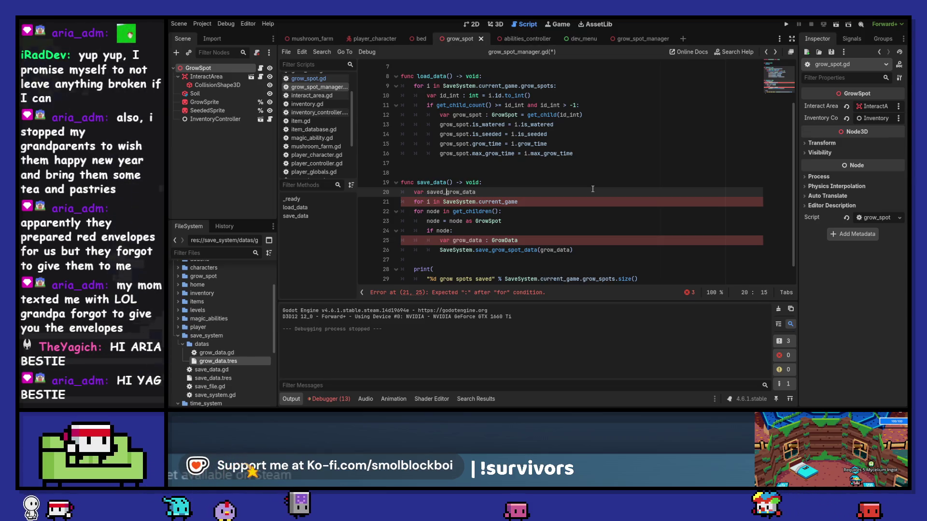
Finish it as var saved_grow_data := SaveSystem.current_game.grow_spots and duplicate the line.
key(End)
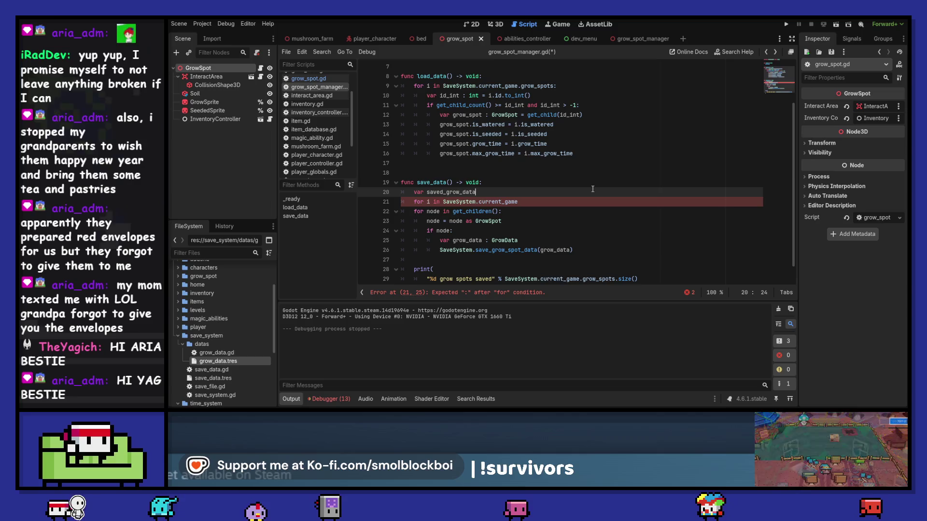
text(: SaveSy)
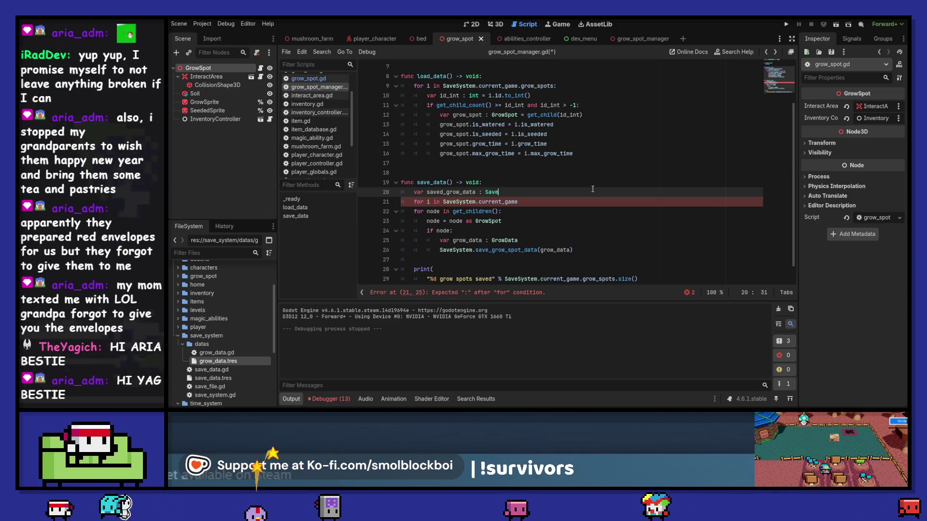
key(BackSpace)
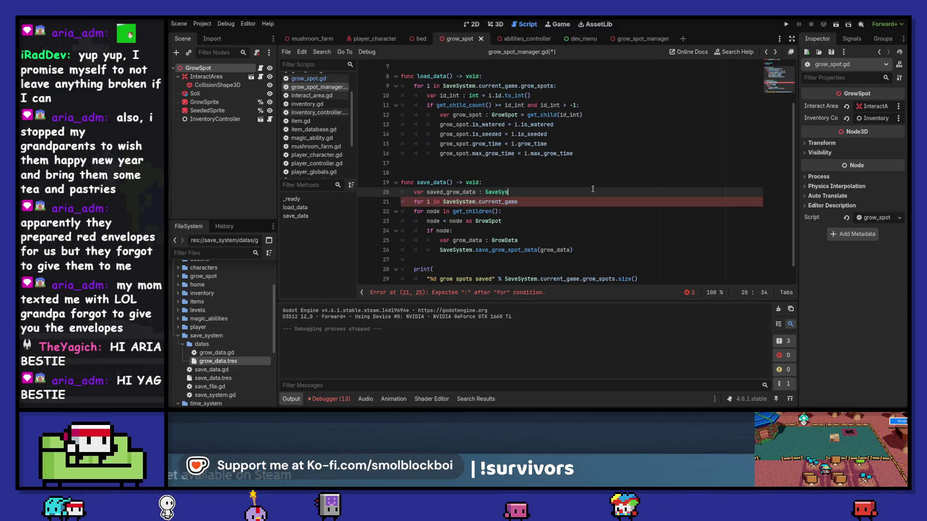
key(BackSpace)
key(BackSpace)
key(BackSpace)
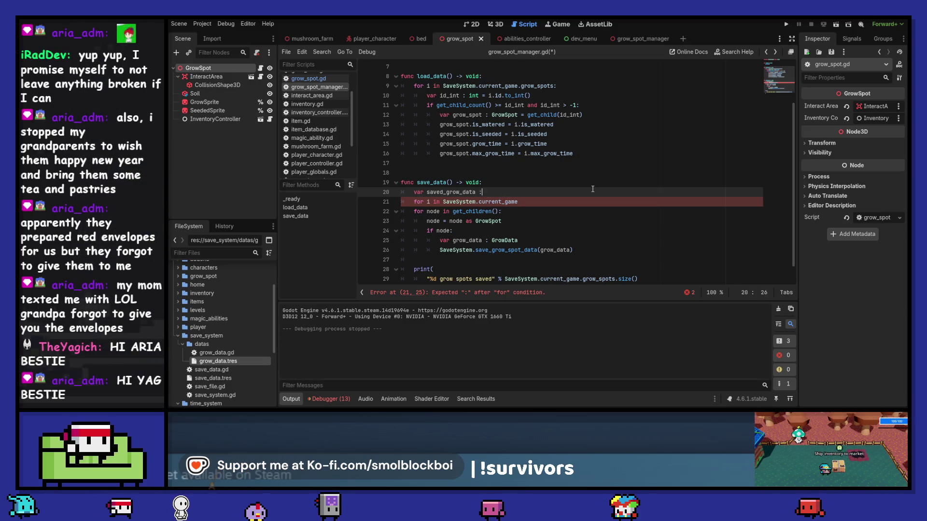
text(= SaveSystem.)
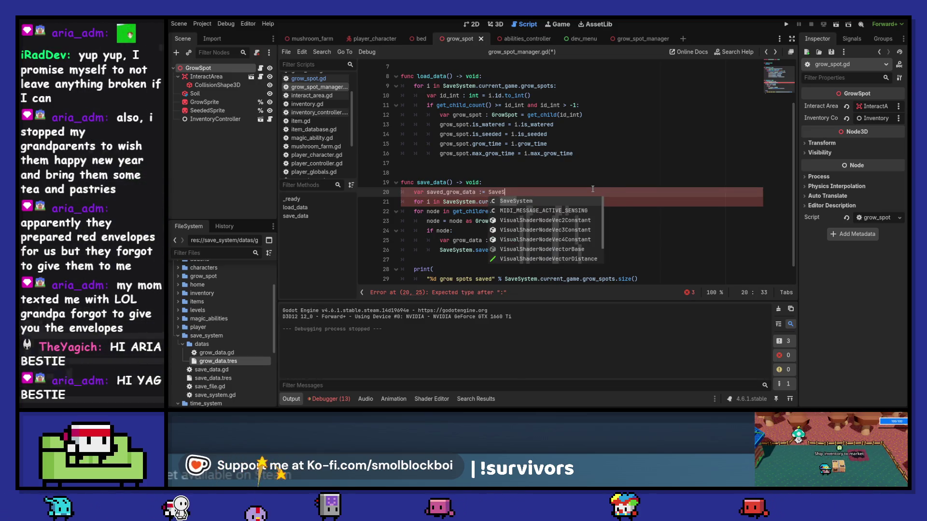
text(current_game.g)
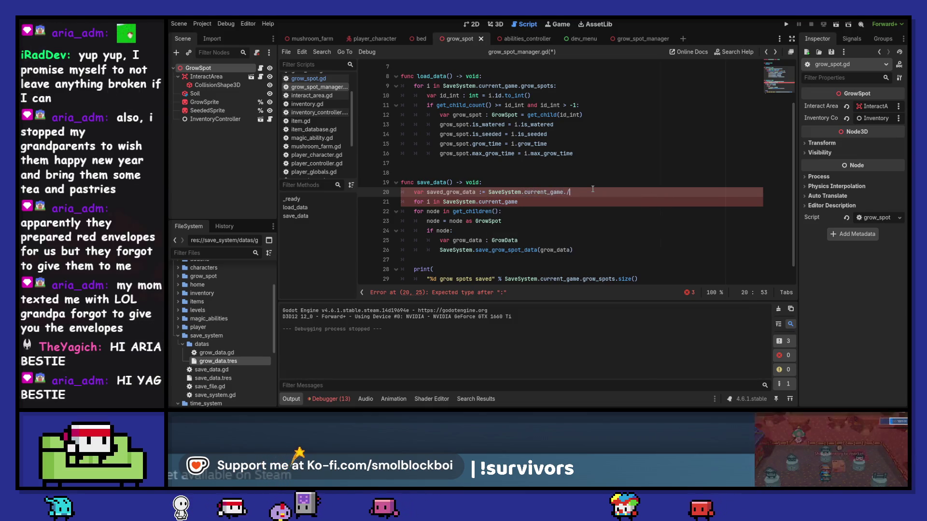
key(Return)
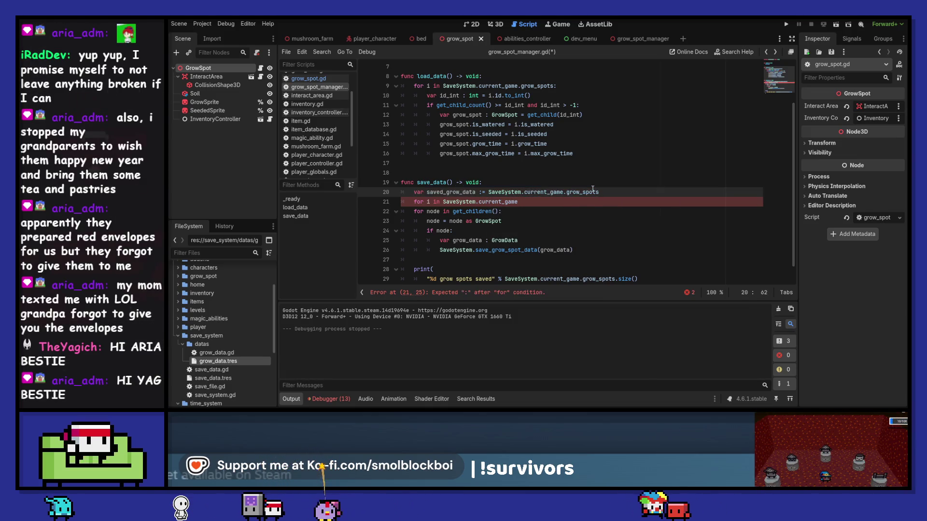
key(ctrl+alt+Down)
key(alt+Up)
key(alt+Up)
key(alt+Up)
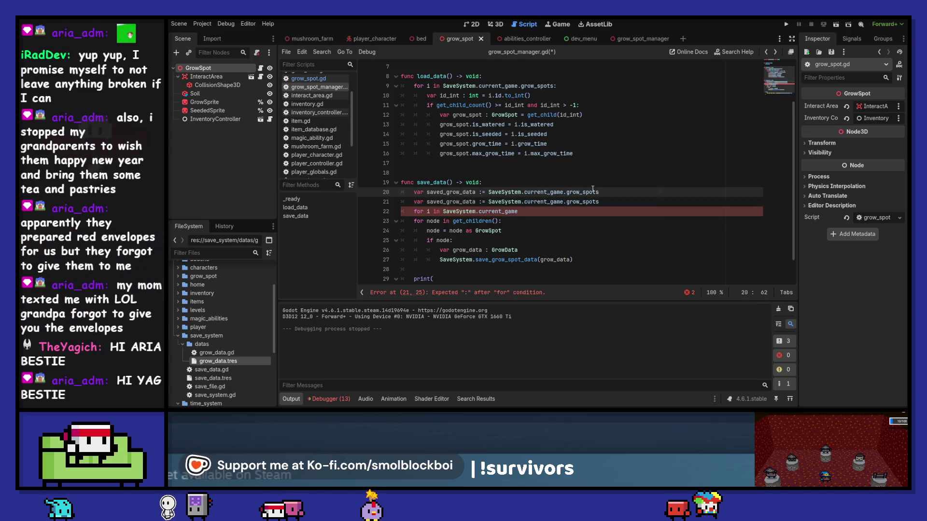
Make load_data's for loop iterate over saved_grow_data instead of SaveSystem.current_game.grow_spots.
key(Return)
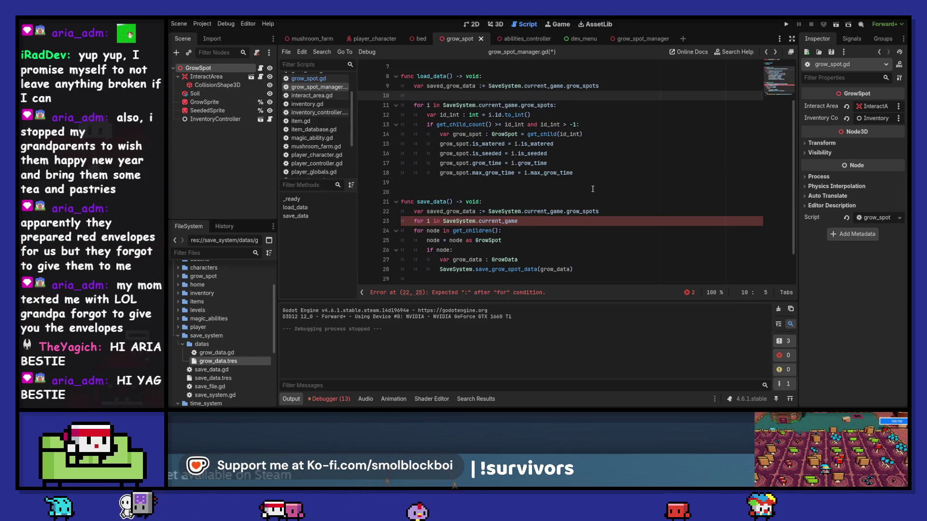
key(Up)
key(Down)
key(Down)
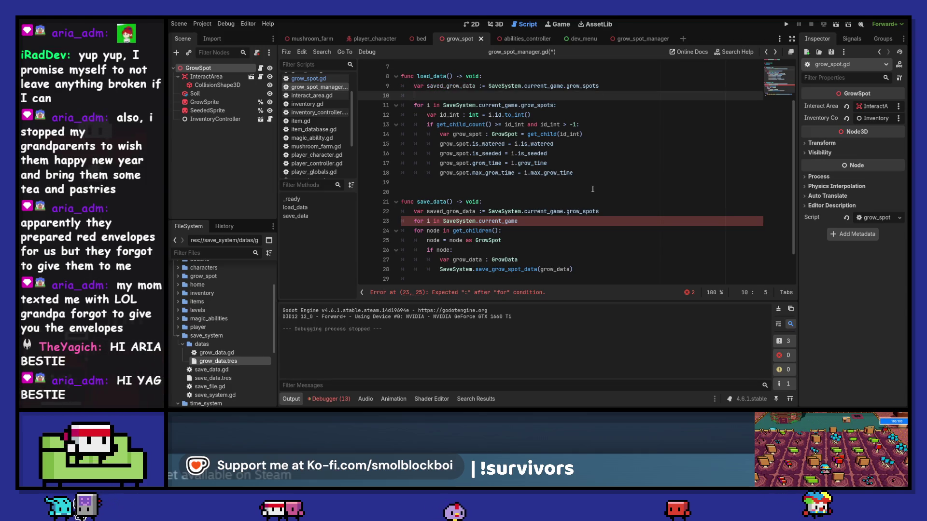
key(Right)
key(Right)
key(Right)
key(ctrl+shift+Right)
key(ctrl+shift+Right)
key(ctrl+shift+Right)
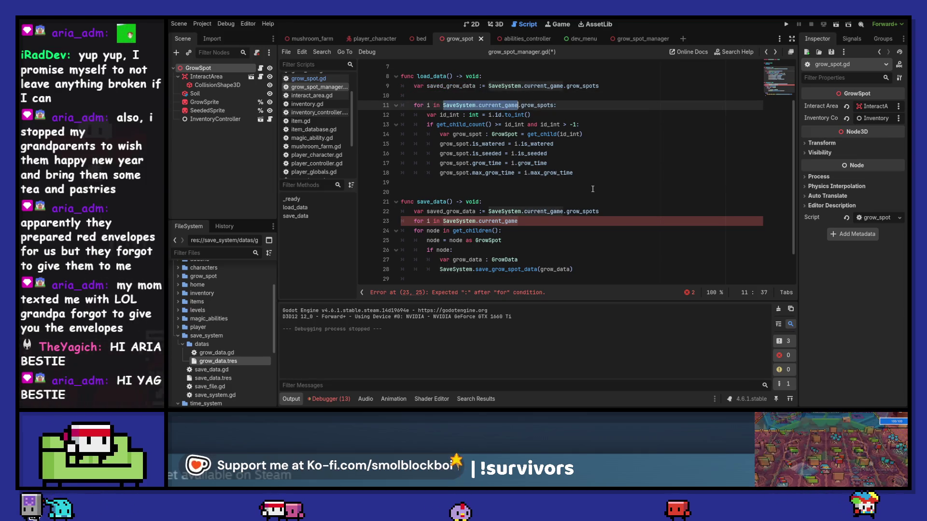
text(saved_grow_data)
Comment out save_data's unfinished for line and open a blank line above it.
key(Down)
key(Down)
key(Down)
key(Down)
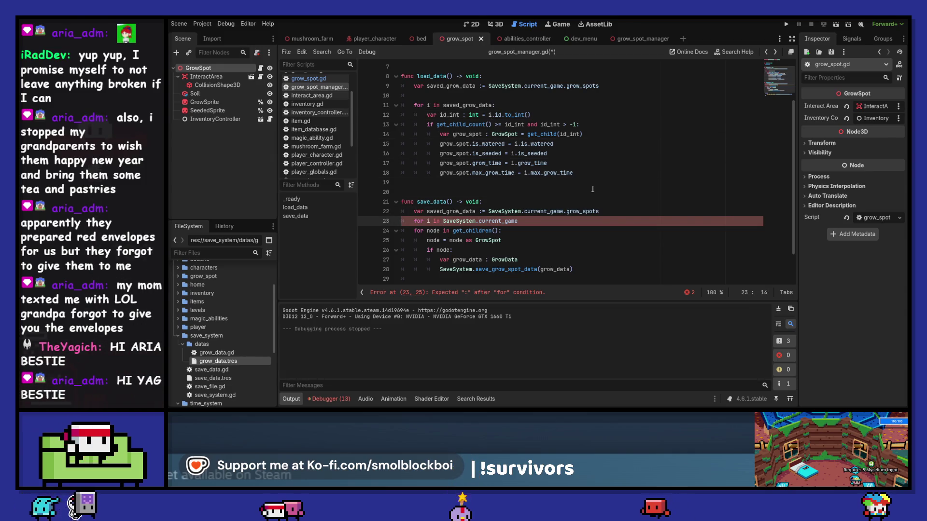
key(Left)
key(Left)
key(Left)
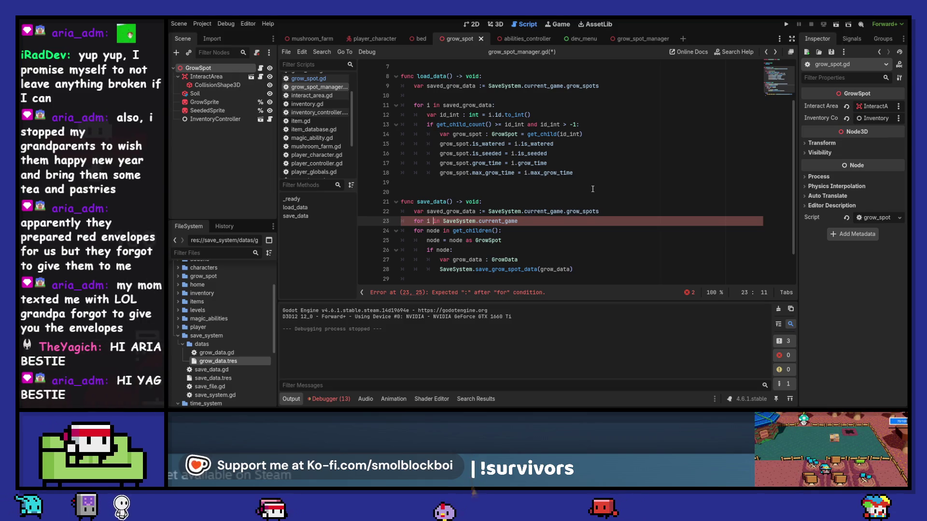
key(ctrl+k)
key(Home)
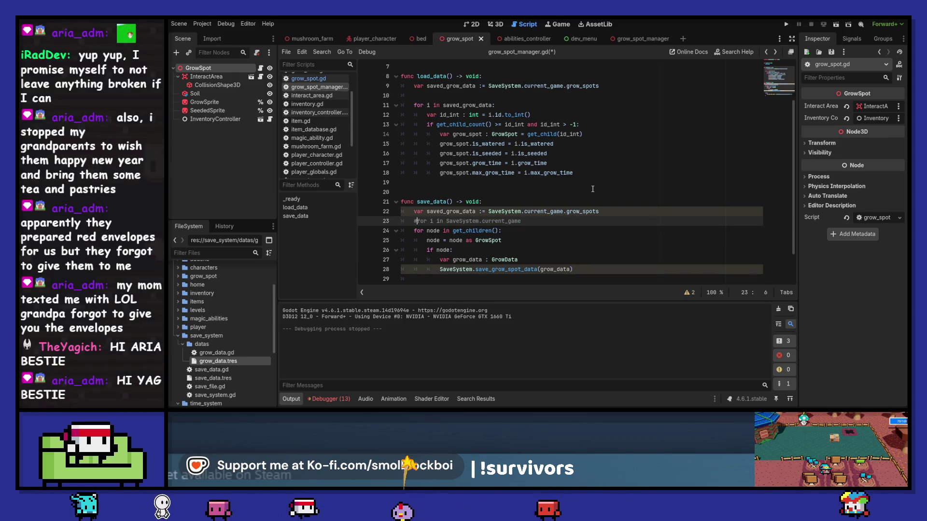
key(Return)
key(Up)
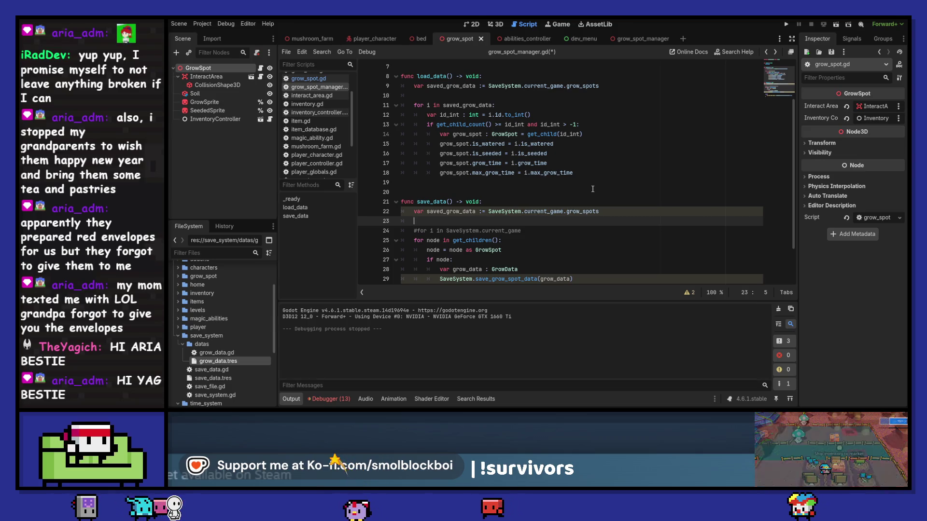
Add saved_grow_data.clear() after the declaration and delete the unfinished and commented for lines.
scroll(592, 189, down, 1)
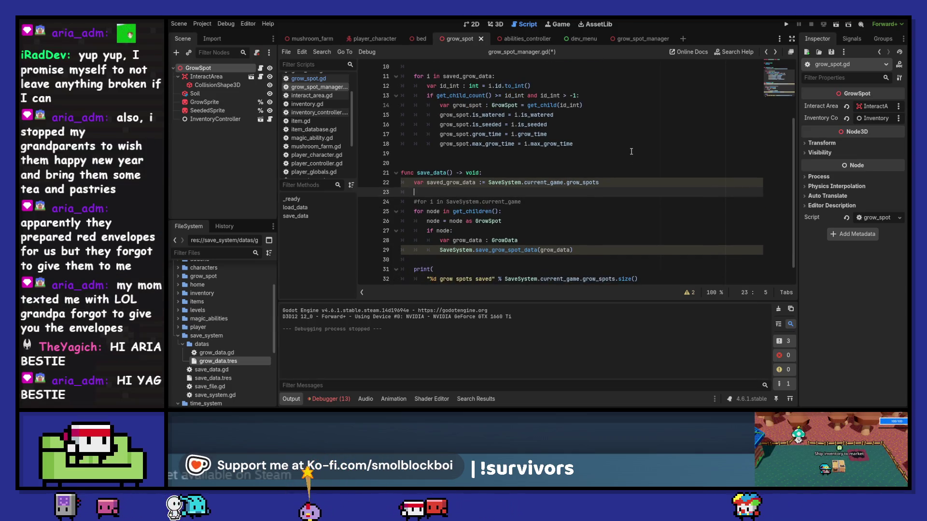
text(saved_grow_data.clear())
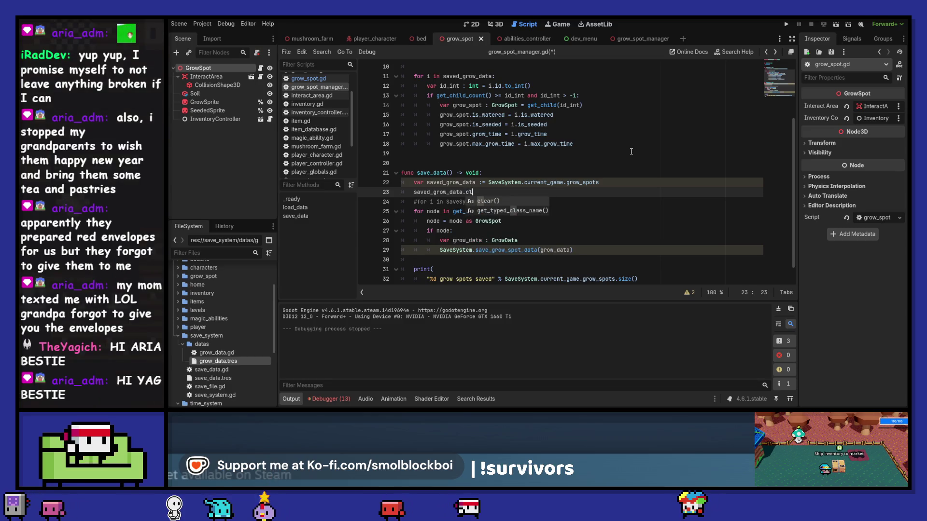
key(Return)
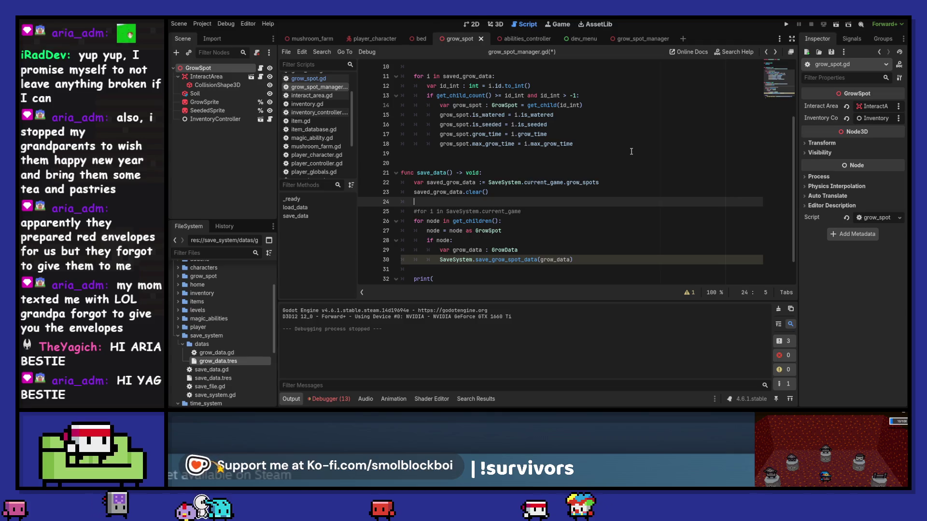
key(Return)
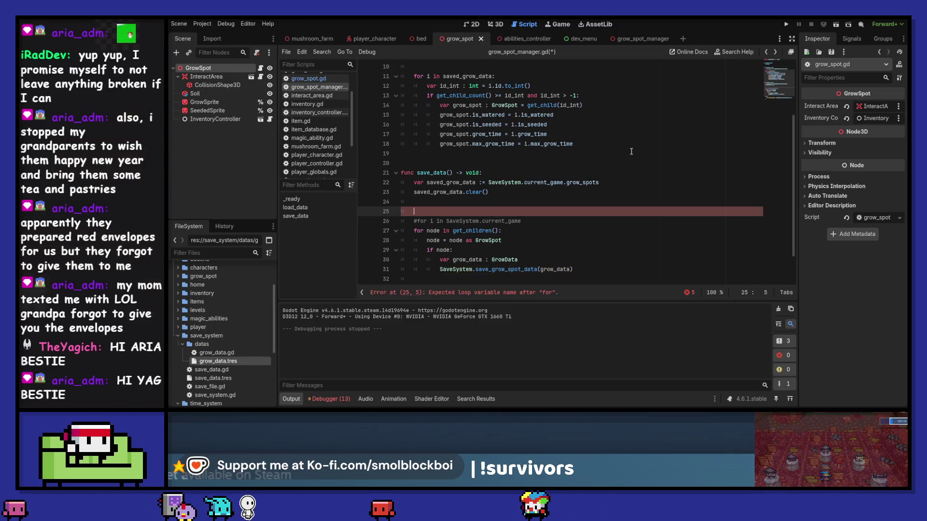
key(ctrl+x)
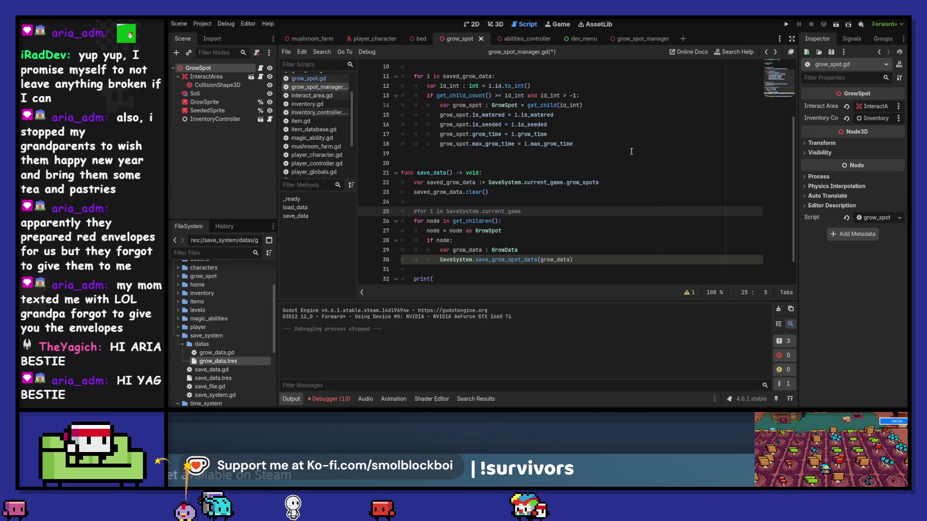
key(ctrl+x)
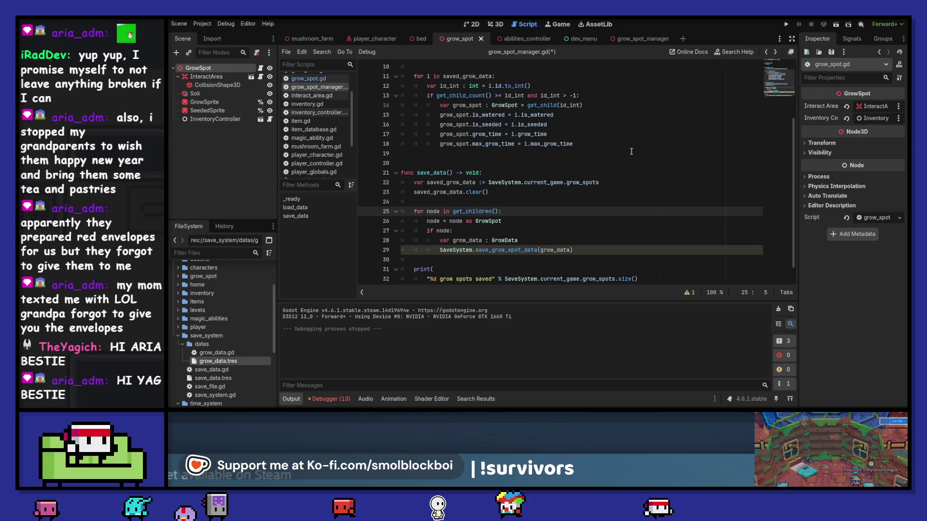
key(Down)
key(Down)
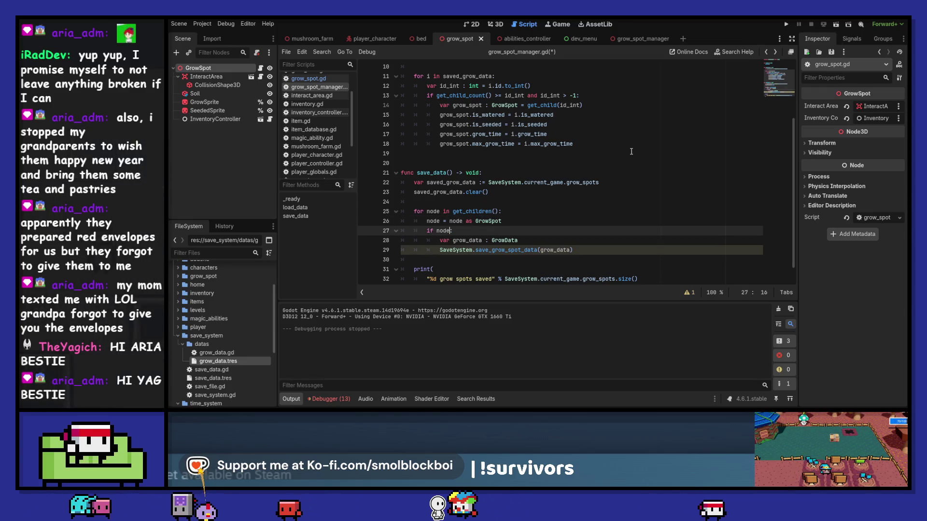
Change line 28 to var grow_data := GrowData.new() and open a line below it.
key(Down)
key(End)
key(ctrl+Left)
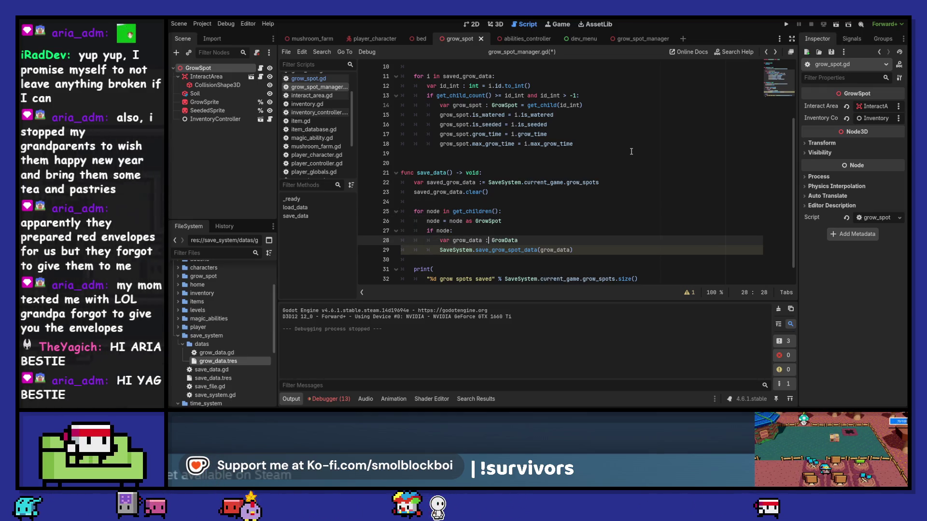
text(=)
key(End)
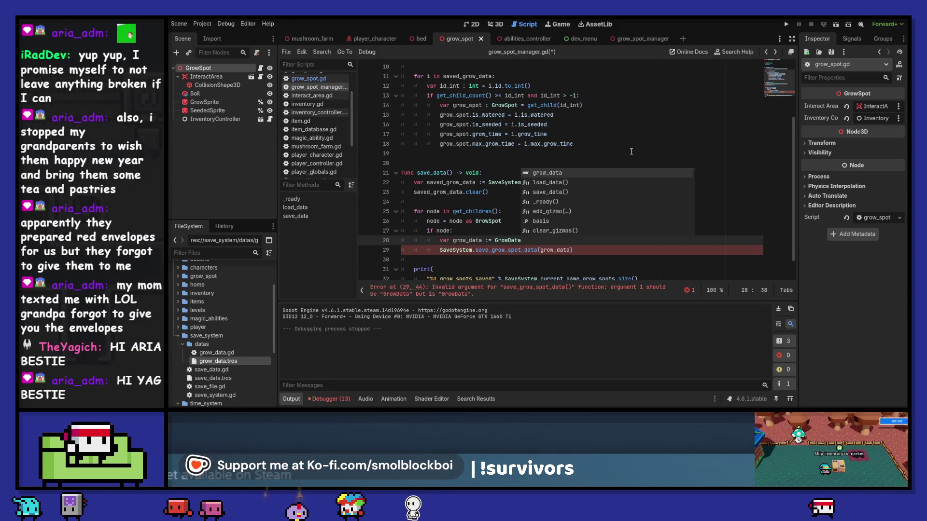
text(.new)
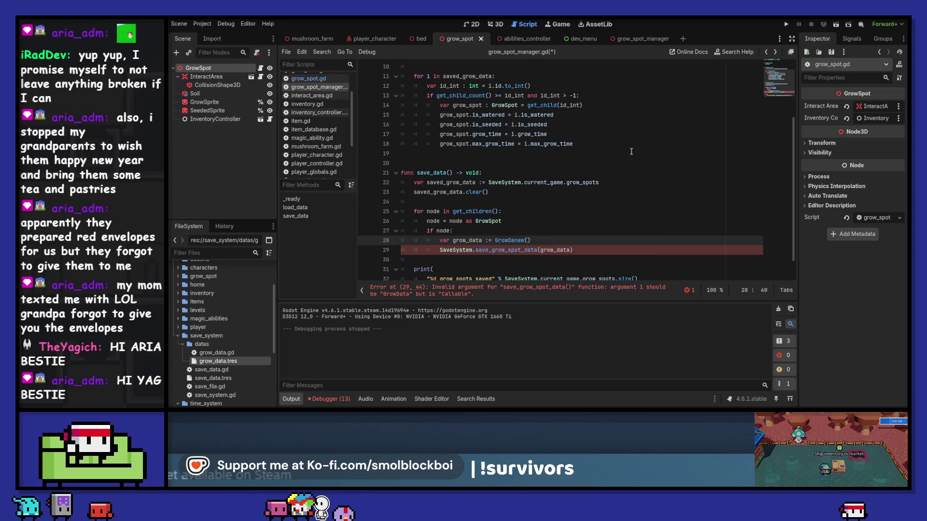
key(Return)
key(End)
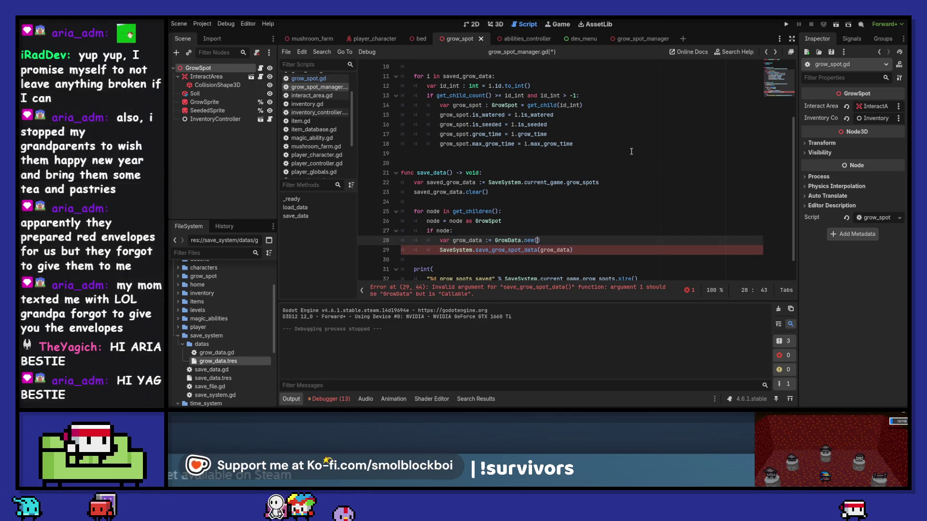
text())
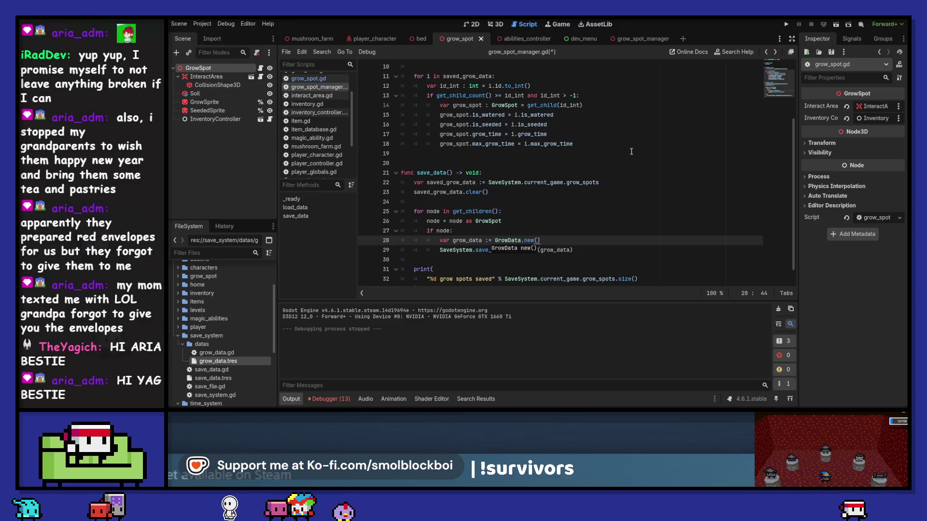
scroll(631, 151, down, 1)
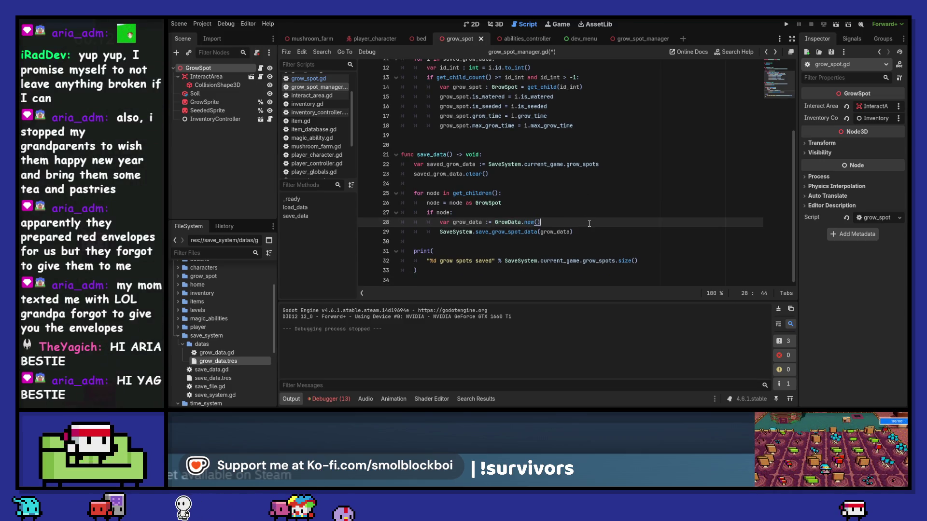
key(Return)
Copy node.is_watered and node.is_seeded into grow_data inside save_data's loop.
key(Return)
key(Up)
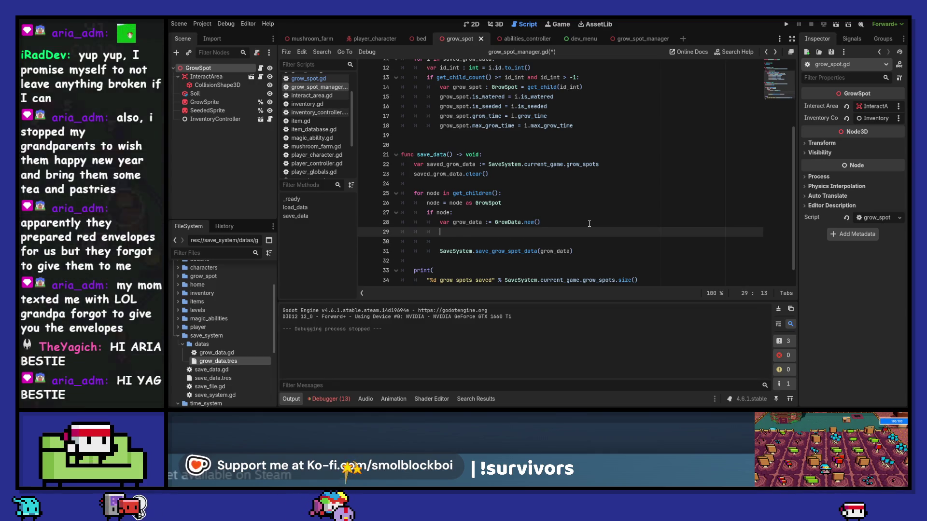
text(ow)
key(Return)
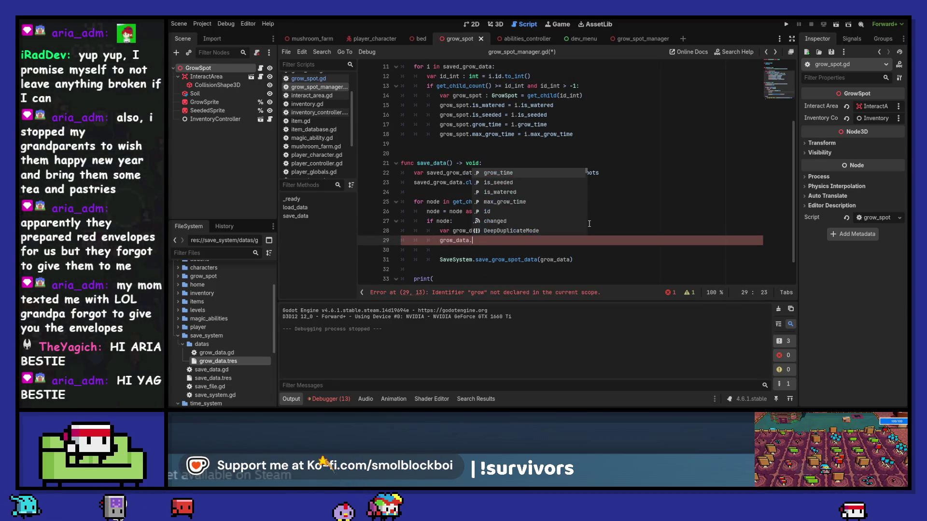
text(is_watered =)
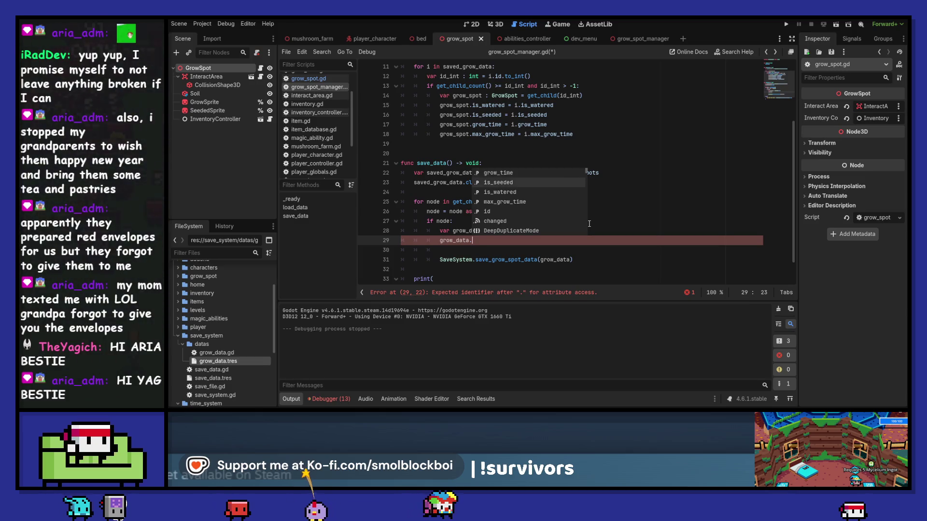
text( node.is)
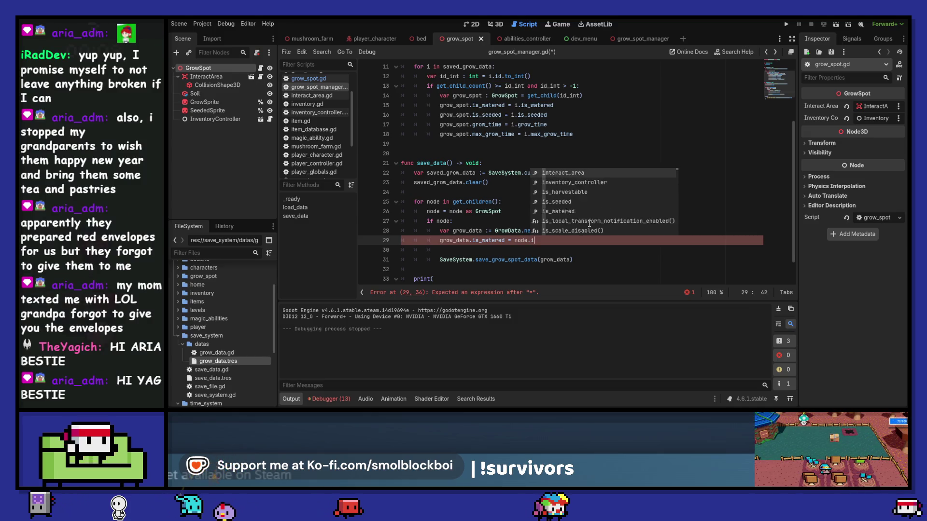
text(_w)
key(Return)
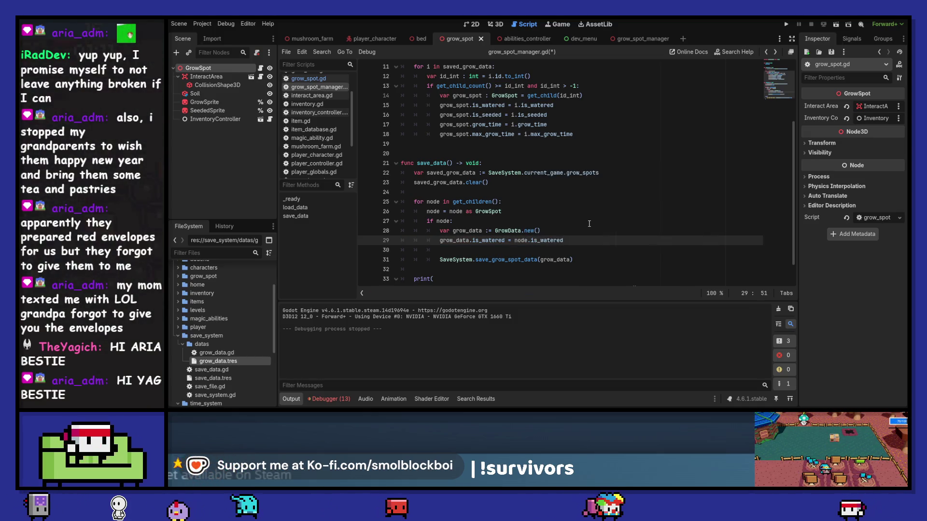
key(ctrl+shift+Left)
key(ctrl+alt+Down)
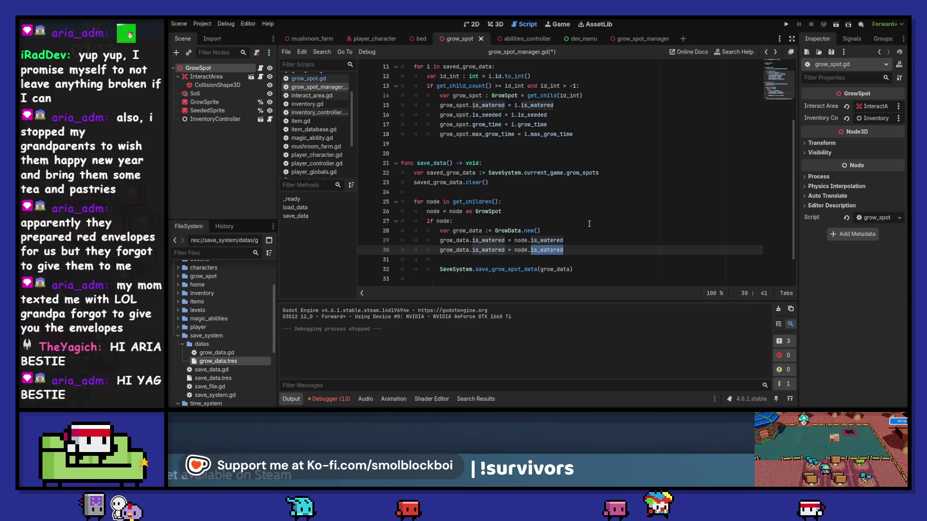
text(is_s)
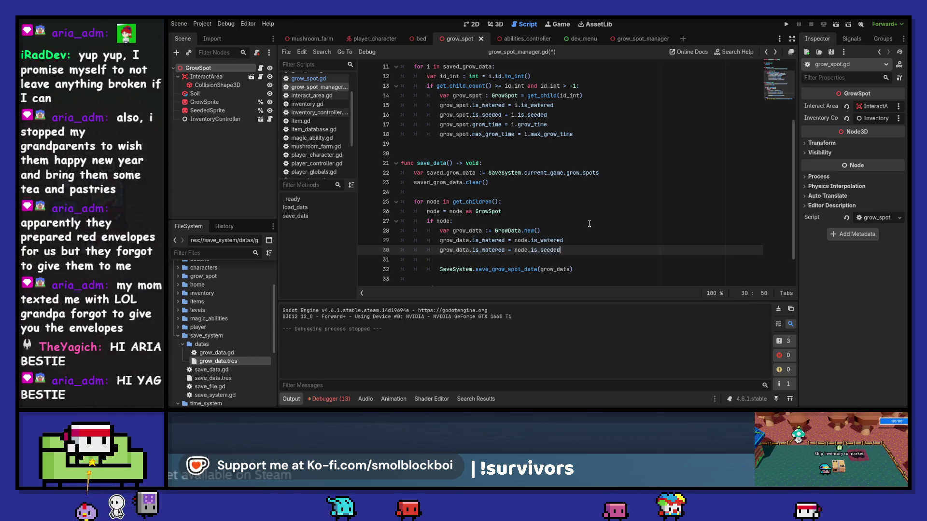
key(ctrl+Left)
key(ctrl+Left)
key(ctrl+Left)
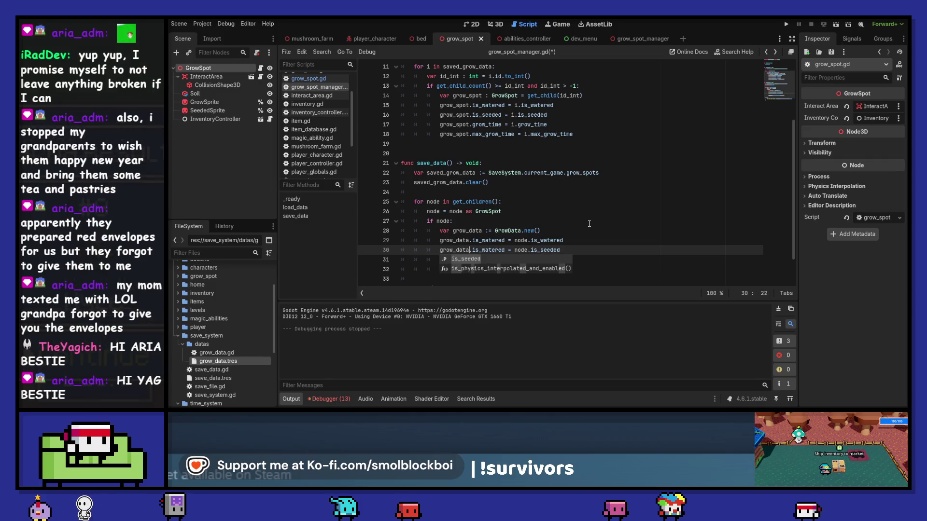
key(Right)
key(ctrl+shift+Right)
text(is_seeded)
Add grow_time and max_grow_time assignments from node to grow_data, then save the script.
key(ctrl+alt+Down)
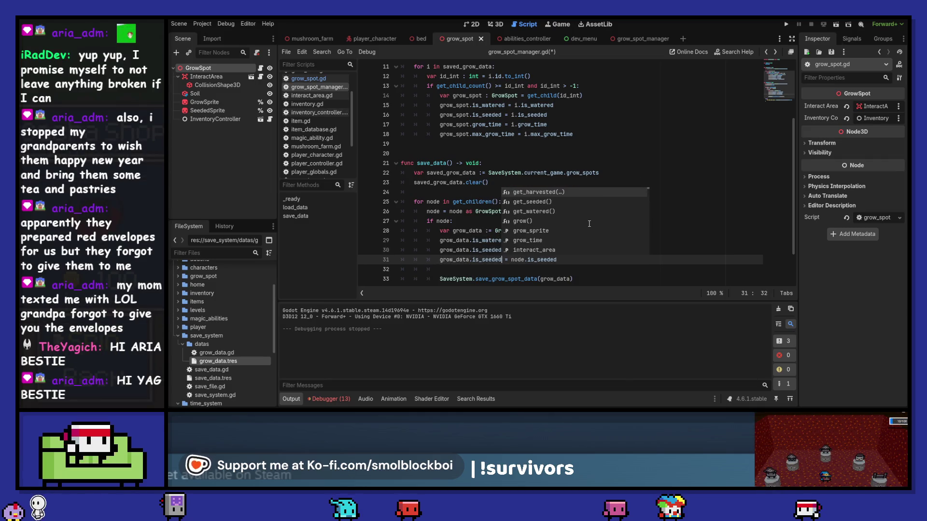
key(ctrl+shift+Left)
text(g)
text(_tim)
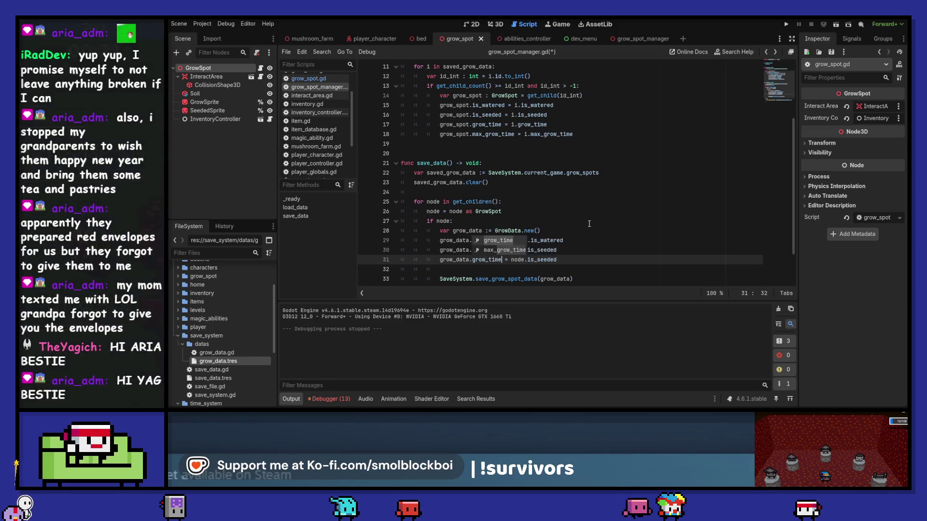
key(ctrl+shift+Left)
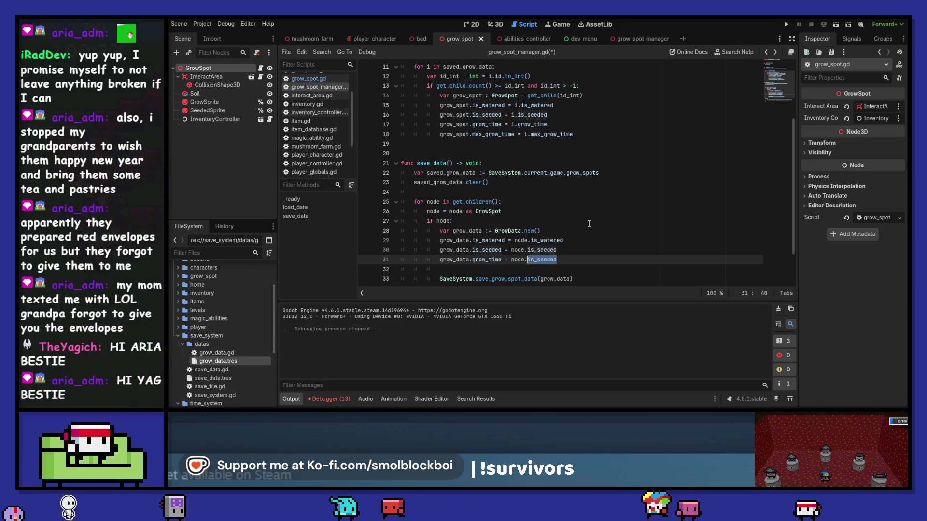
text(grow_time)
key(ctrl+shift+d)
key(ctrl+shift+Left)
text(max_)
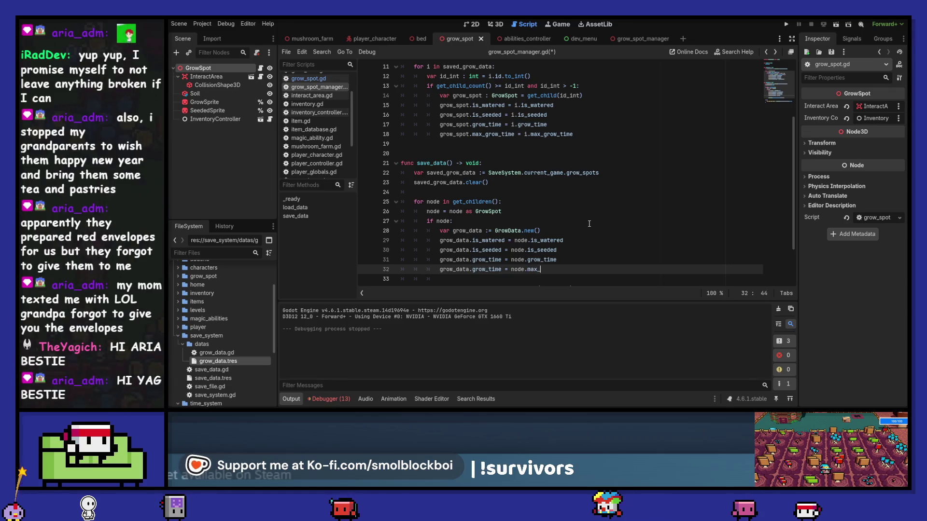
key(ctrl+Left)
key(ctrl+Left)
key(ctrl+Left)
key(ctrl+shift+Left)
text(max_)
key(Return)
key(ctrl+s)
scroll(590, 211, down, 2)
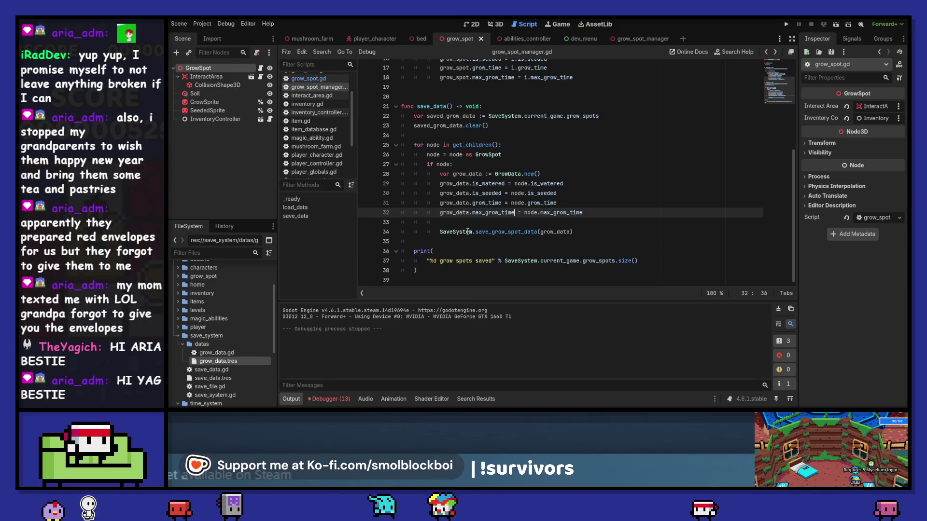
click(587, 225)
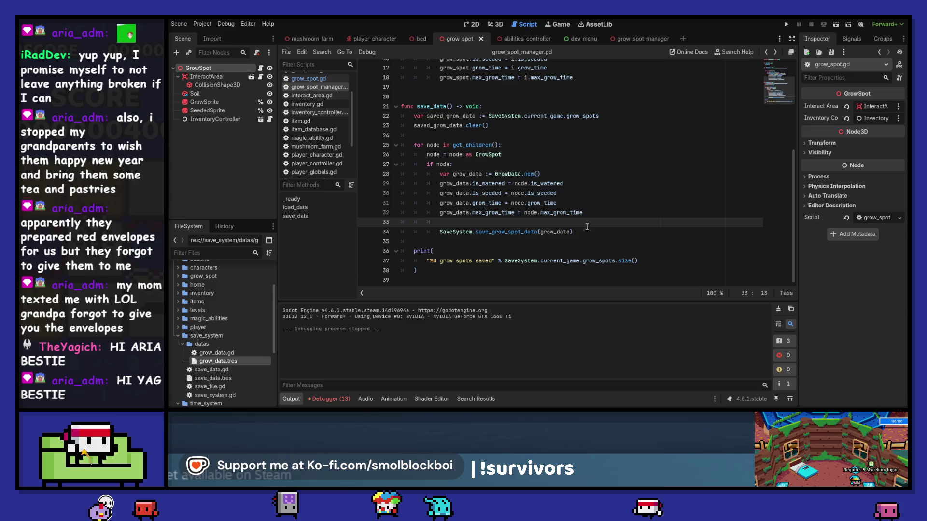
click(589, 177)
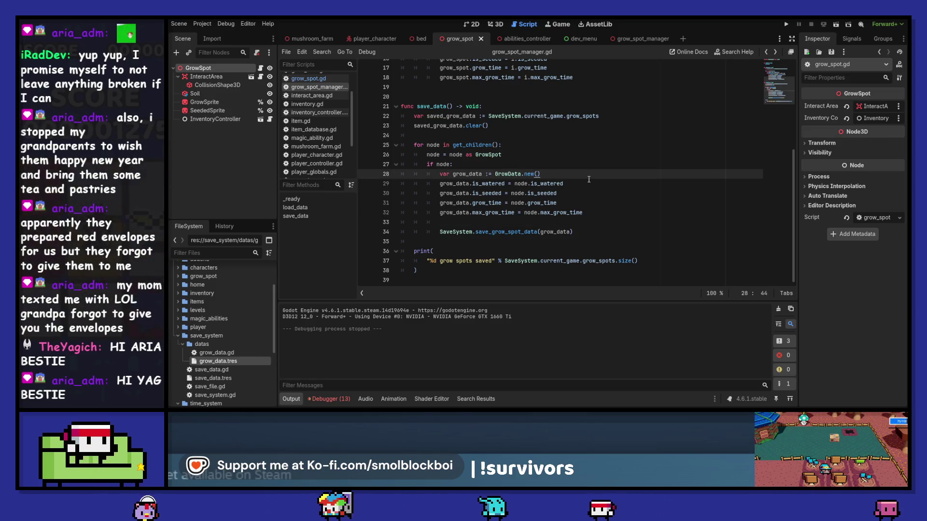
Set grow_data.id = str(node.get_index()) and save grow_spot_manager.gd.
key(Return)
text(_data.id)
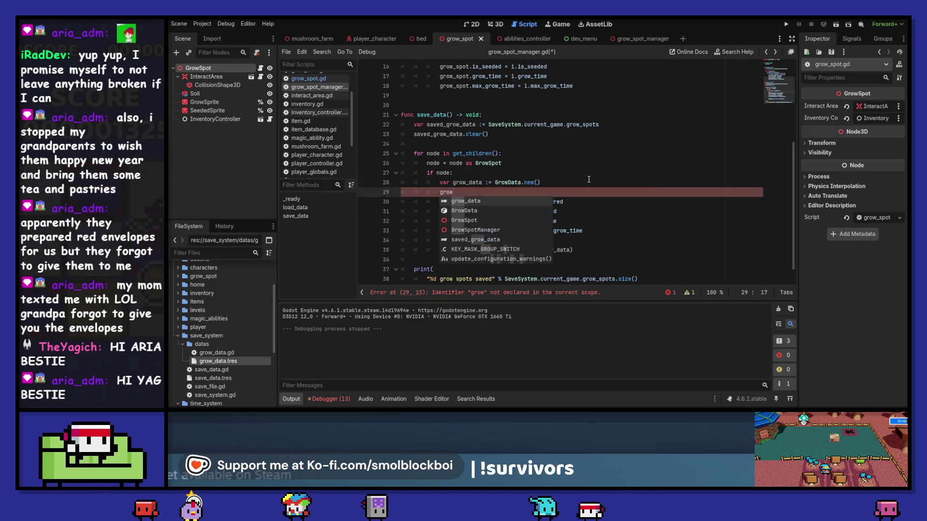
key(Escape)
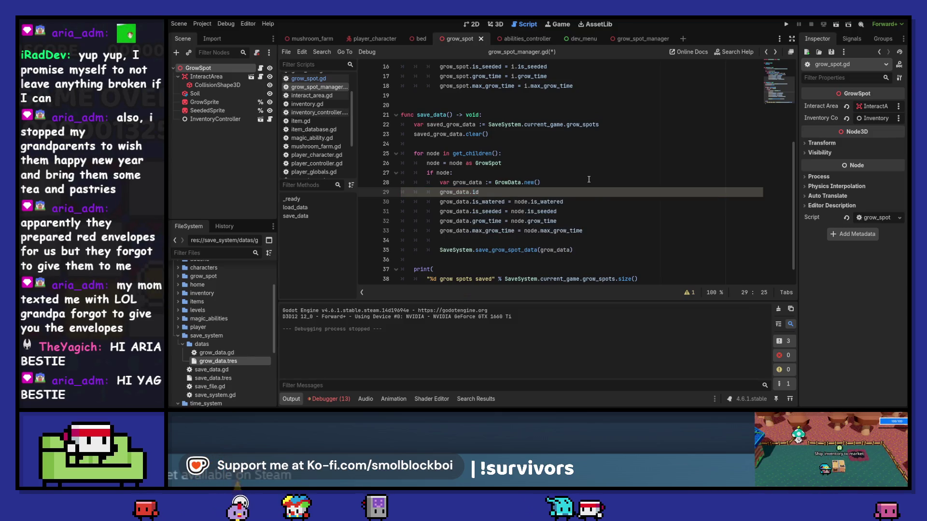
text(ge)
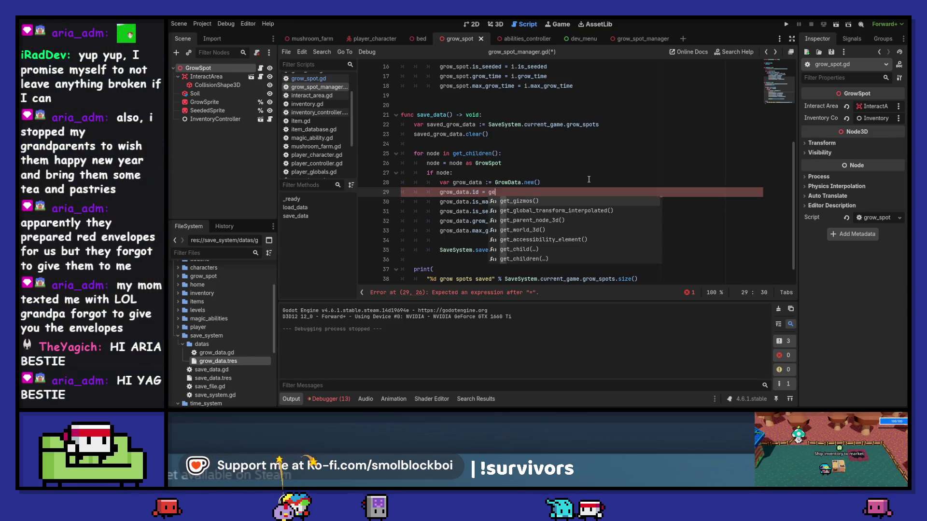
key(BackSpace)
key(BackSpace)
text(node.get_)
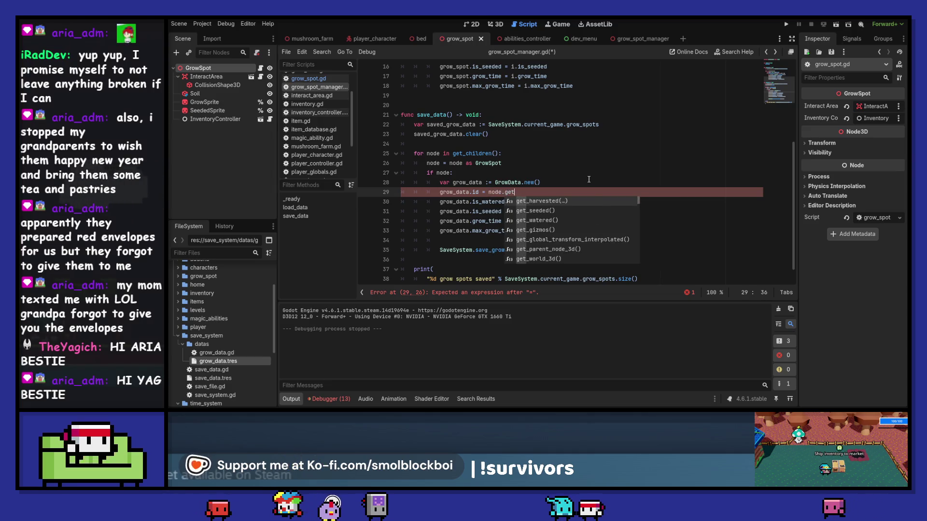
text(index()
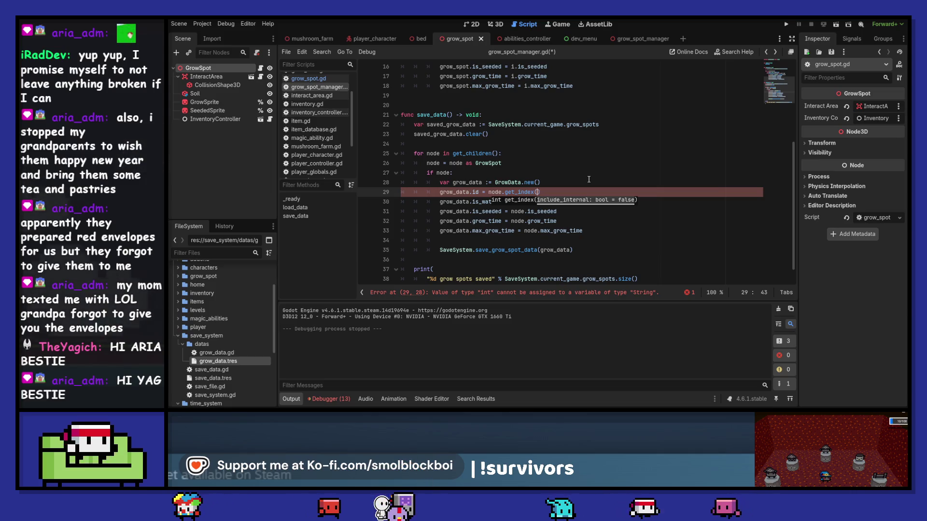
key(ctrl+Left)
key(ctrl+Left)
key(ctrl+Left)
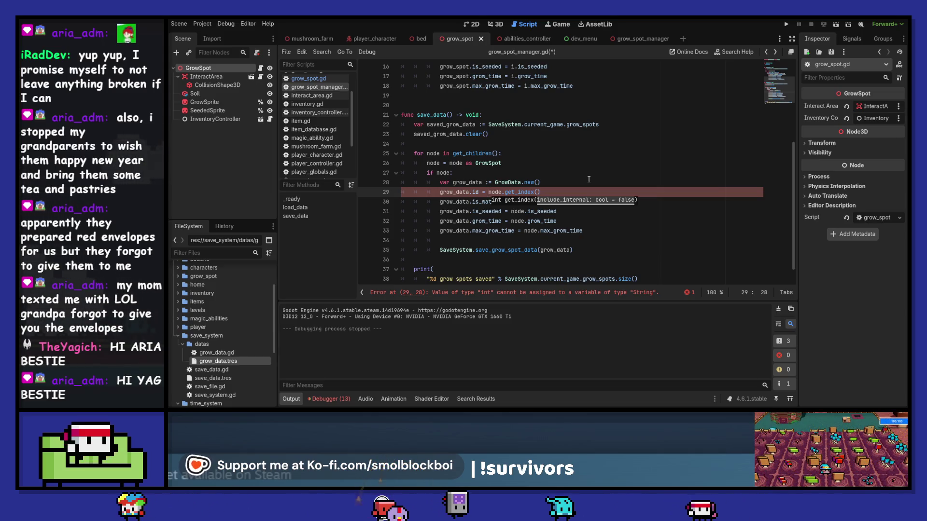
text(r)
key(shift+End)
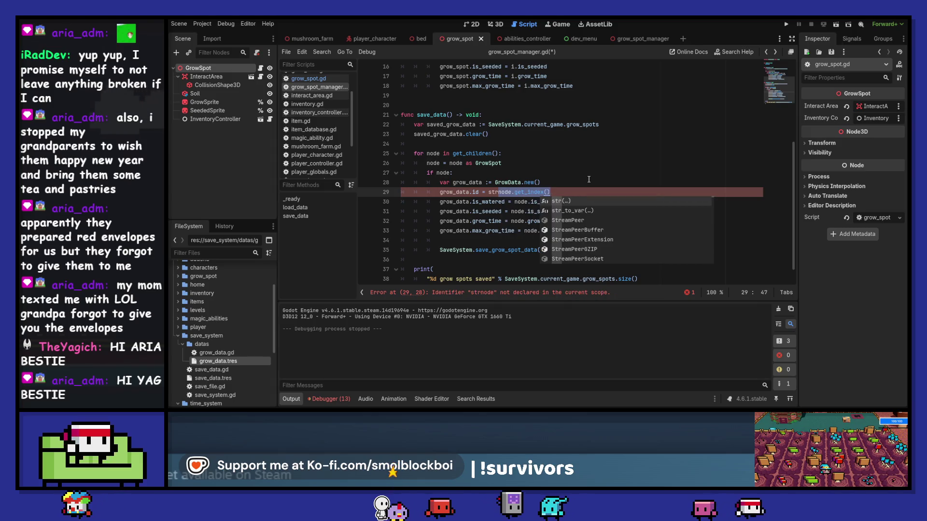
text(()
key(ctrl+s)
Put blank lines around the id assignment and jump to the save_grow_spot_data definition.
click(581, 182)
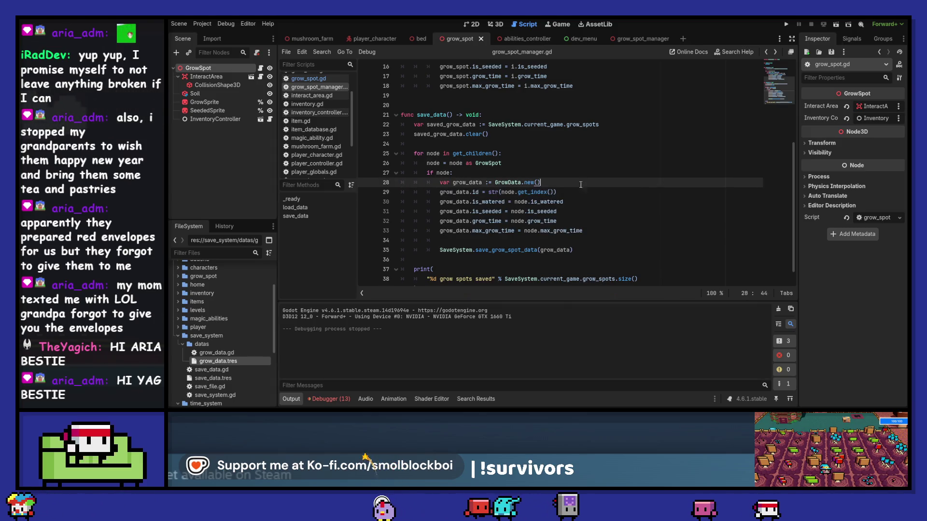
key(Return)
click(588, 202)
key(Return)
scroll(588, 203, down, 1)
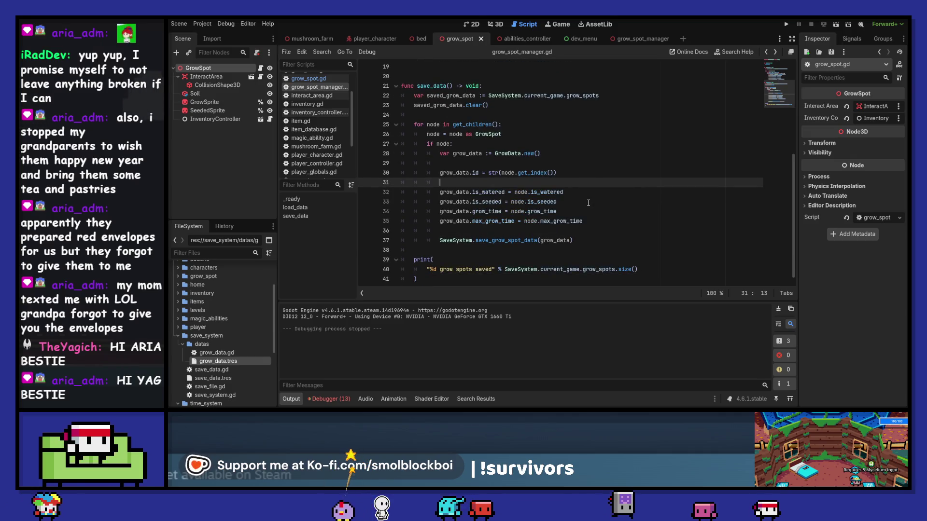
scroll(588, 203, down, 1)
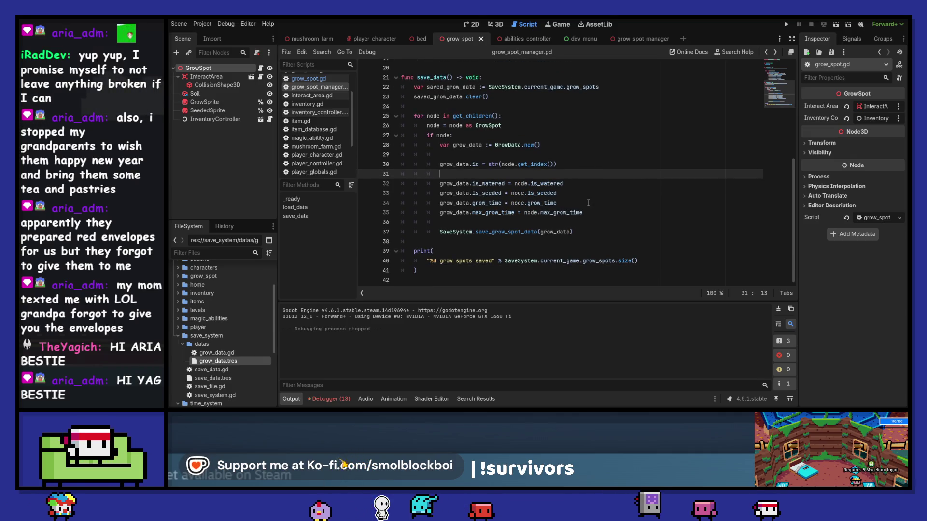
ctrl+click(502, 233)
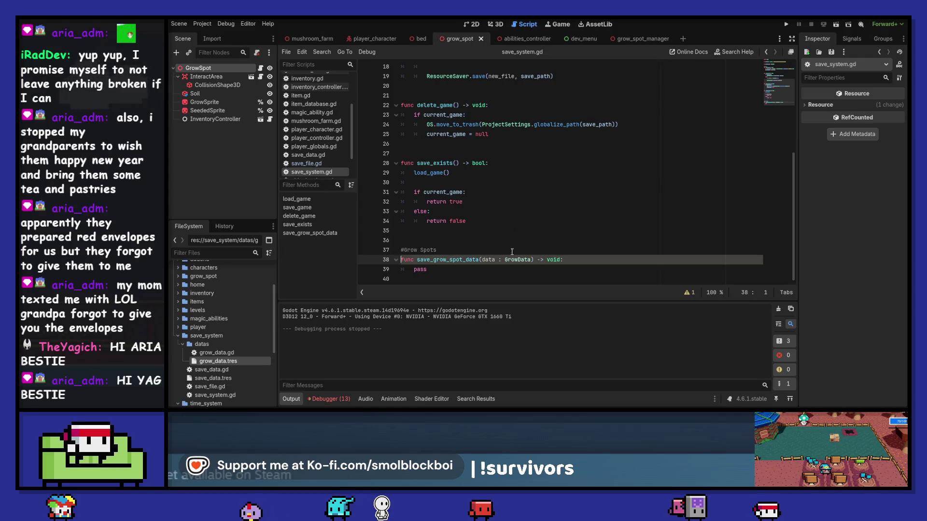
Replace pass with current_game.grow_spots.append(data), save save_system.gd, and return to grow_spot_manager.gd.
scroll(530, 272, up, 6)
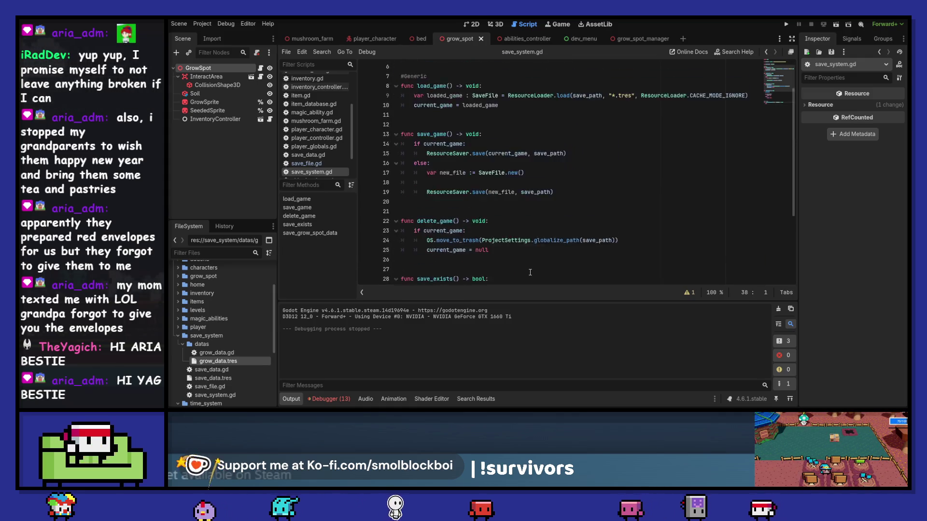
scroll(530, 273, down, 6)
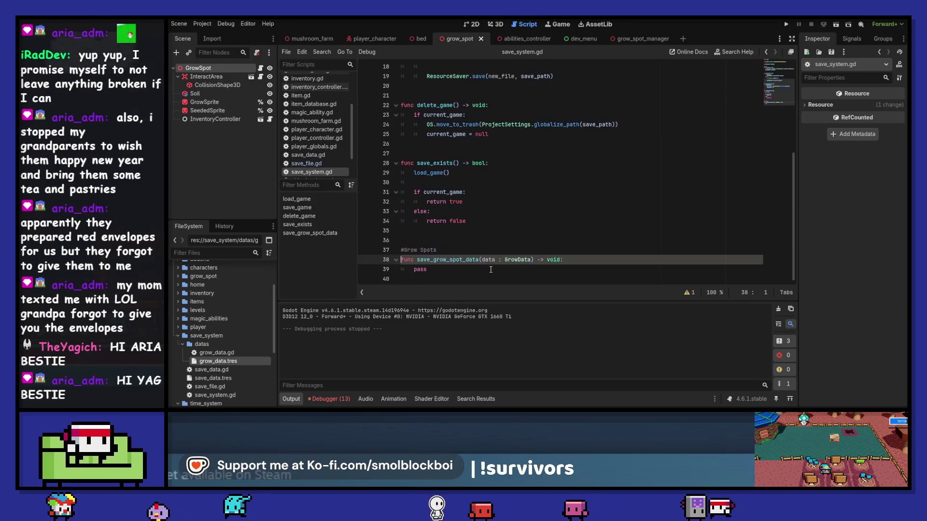
double_click(480, 270)
text(current)
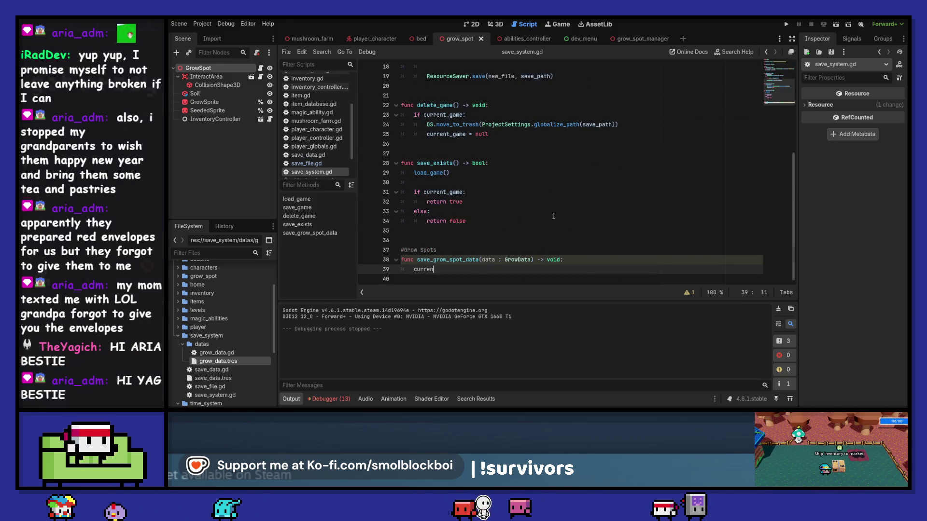
text(_game.grow_spots.)
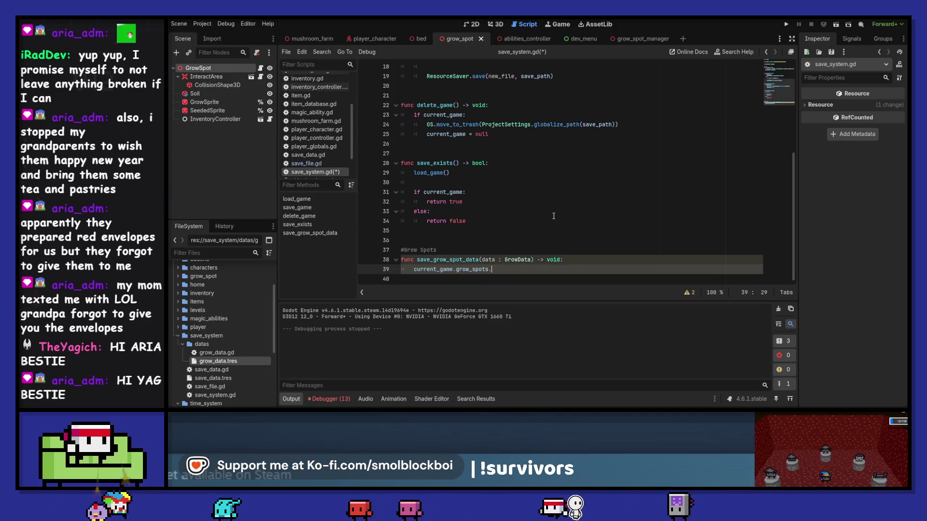
text(append(data)
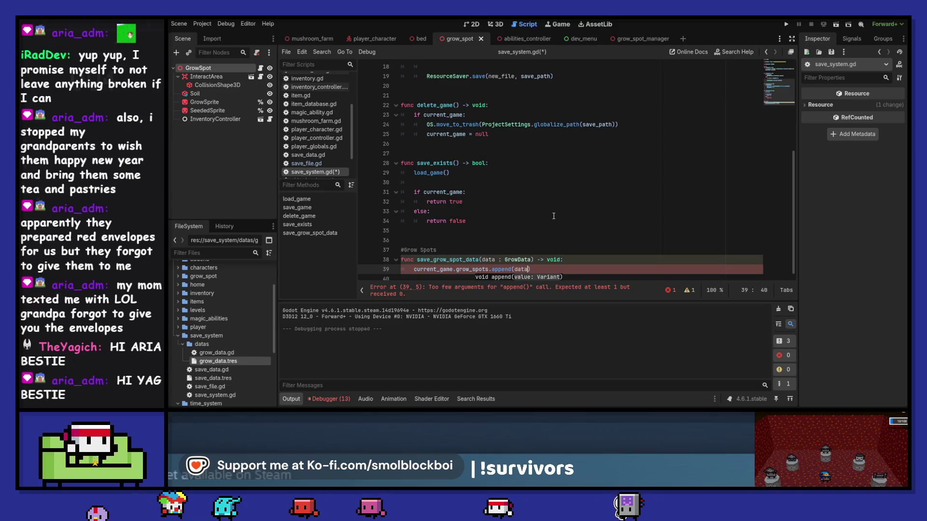
key(Escape)
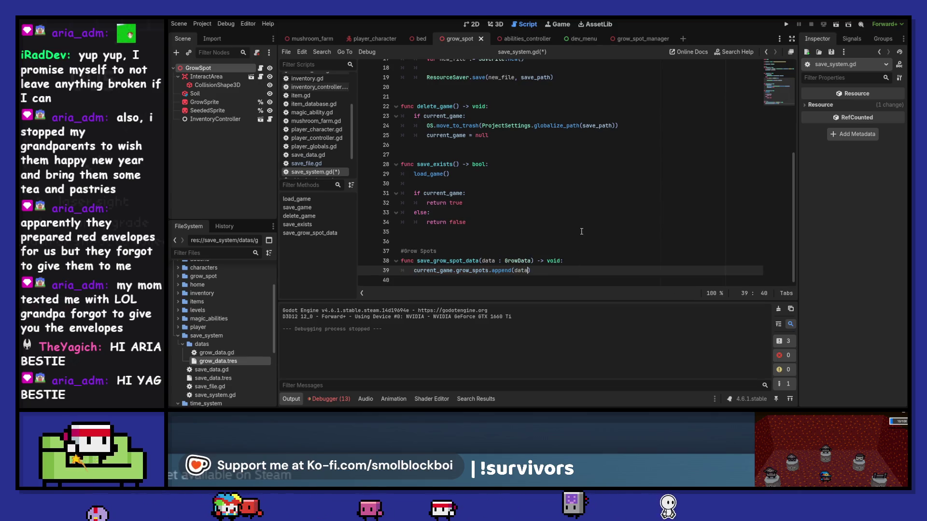
key(ctrl+s)
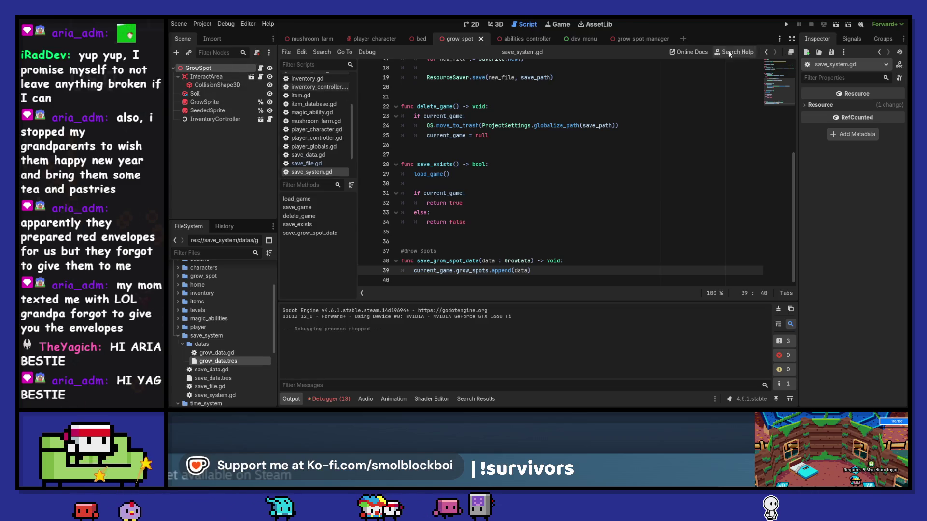
click(623, 41)
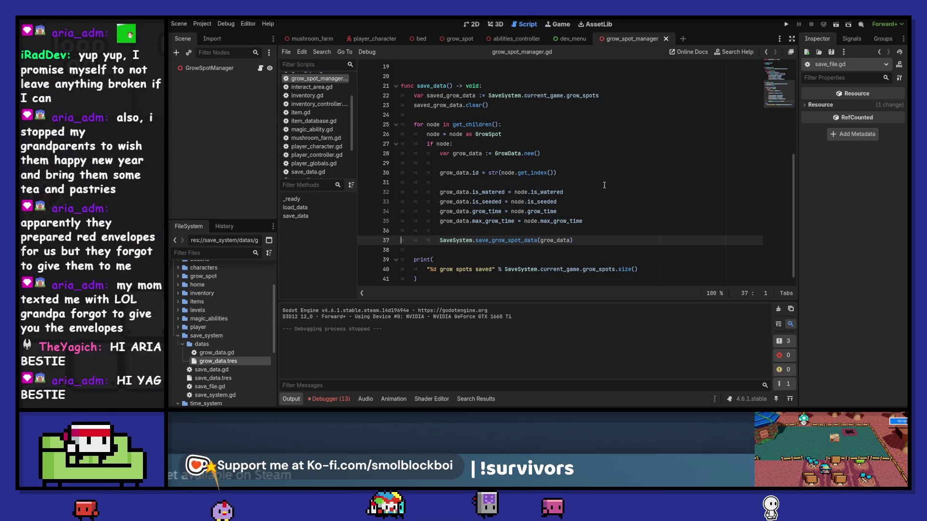
scroll(604, 185, down, 1)
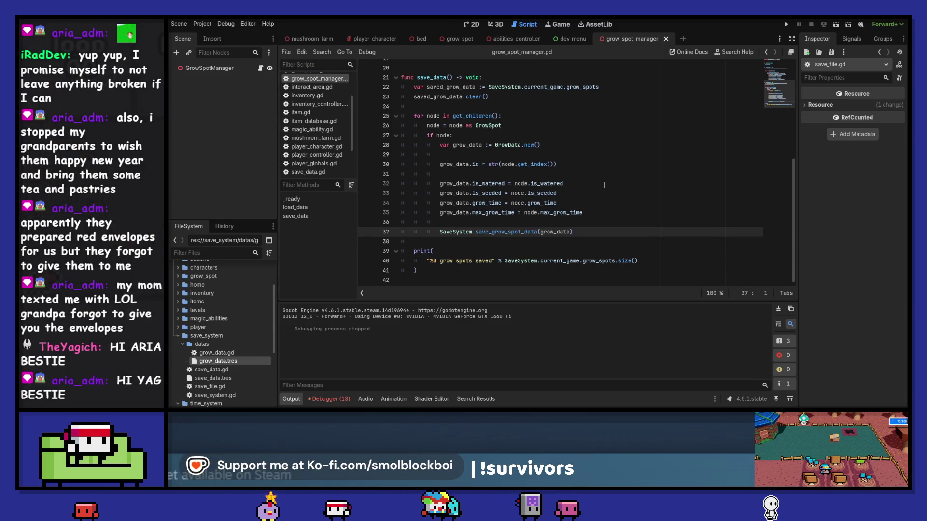
Run the game, load the existing save into the testing level, and sleep through two days.
key(F5)
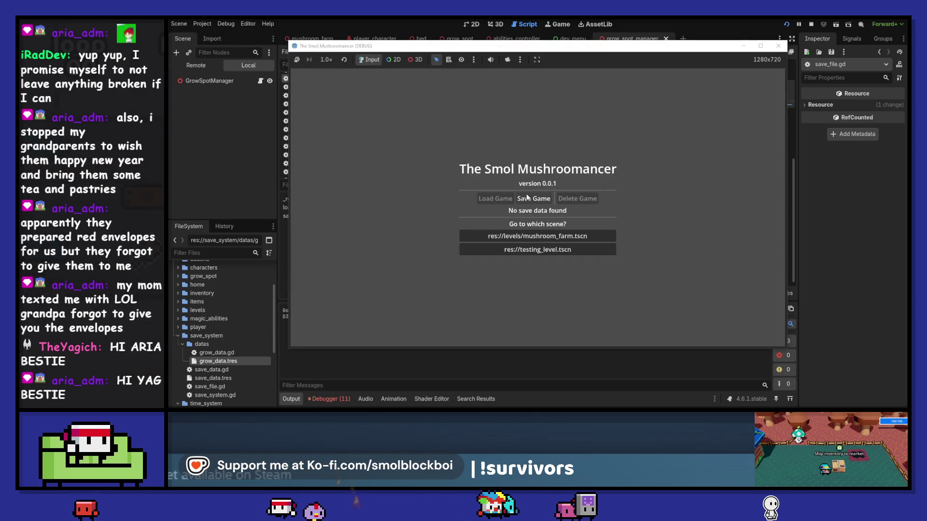
click(528, 199)
click(537, 249)
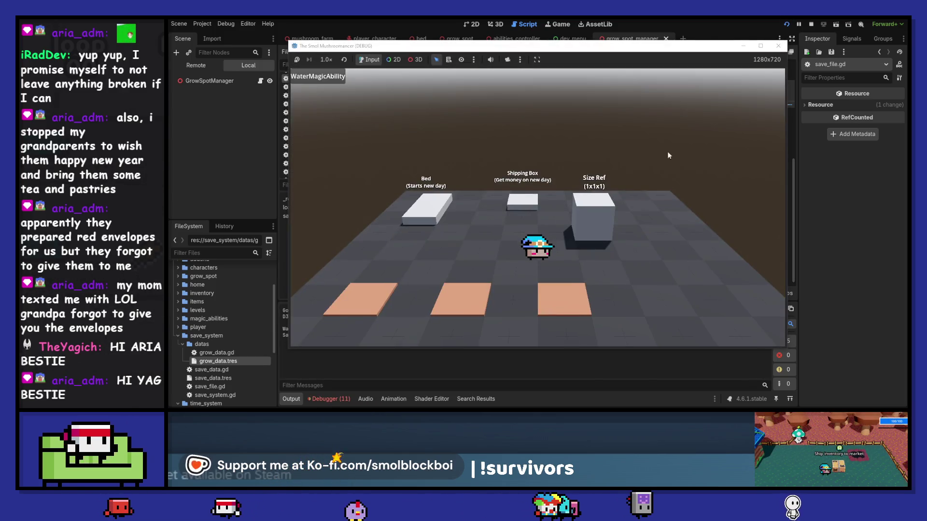
key(w)
key(a)
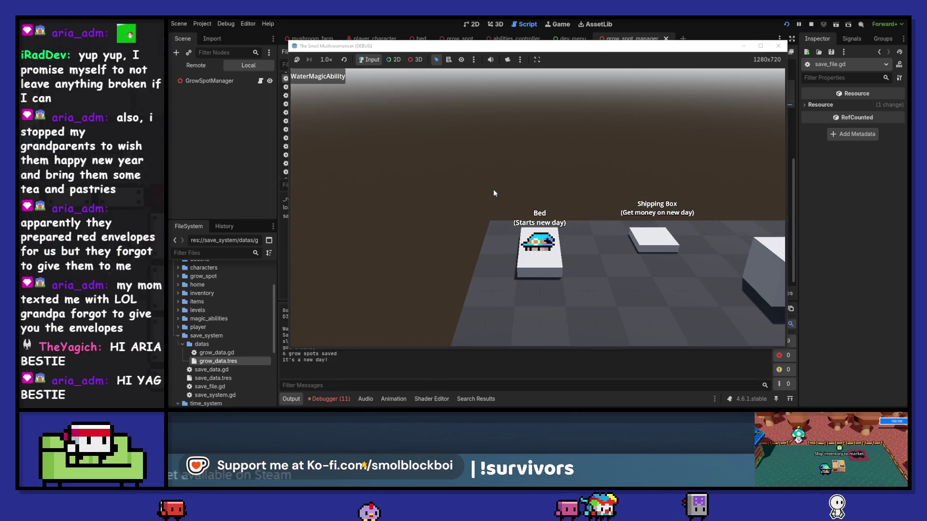
key(e)
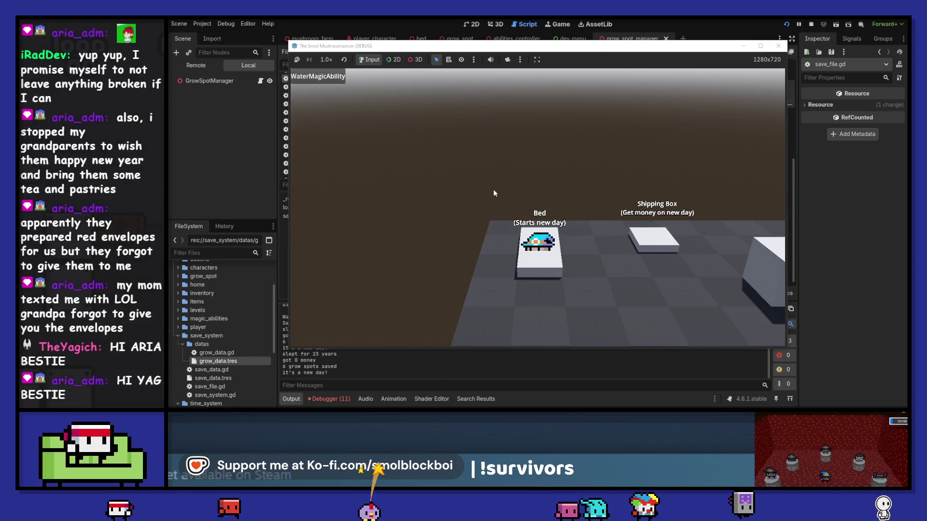
Water and seed the nearby grow spots, then sleep in the bed to save their states.
key(s)
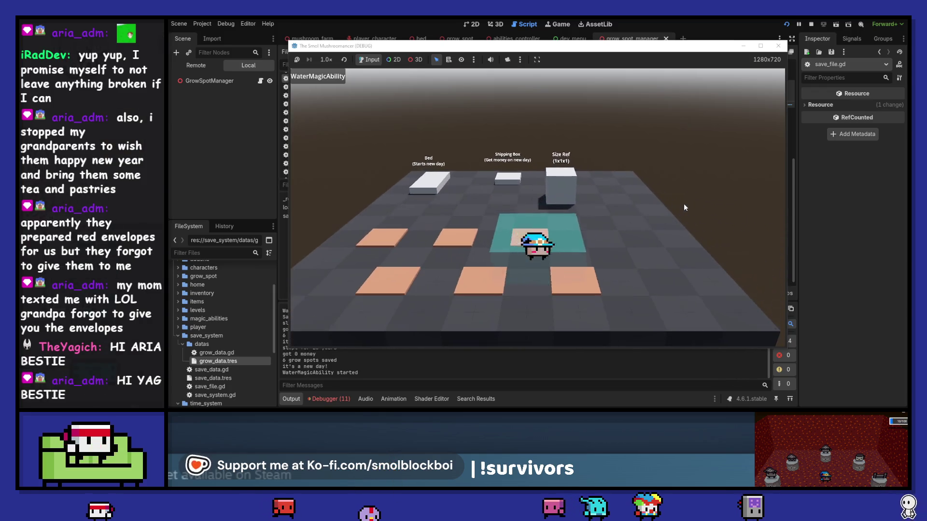
click(684, 204)
key(a)
click(684, 208)
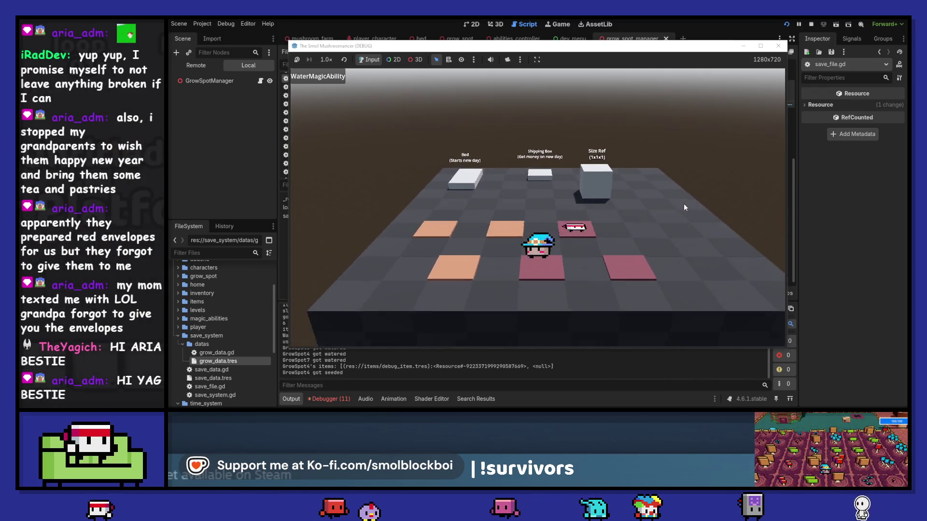
key(w)
key(e)
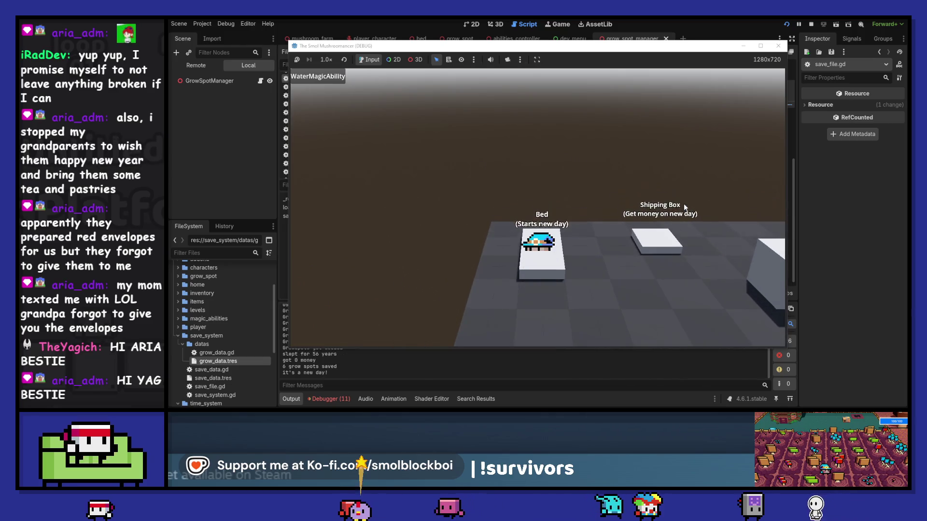
key(s)
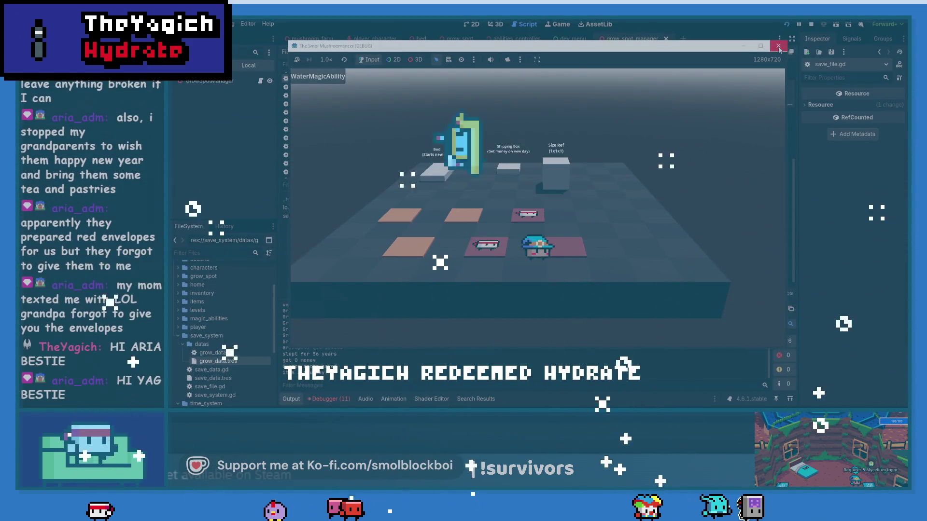
Relaunch the game and open the level to check the watered, seeded spots were restored.
click(811, 25)
click(786, 24)
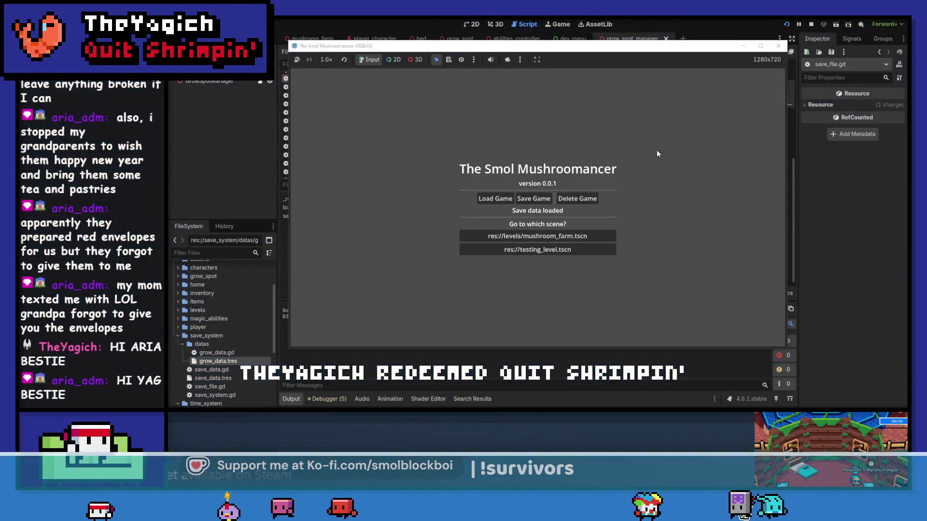
click(572, 238)
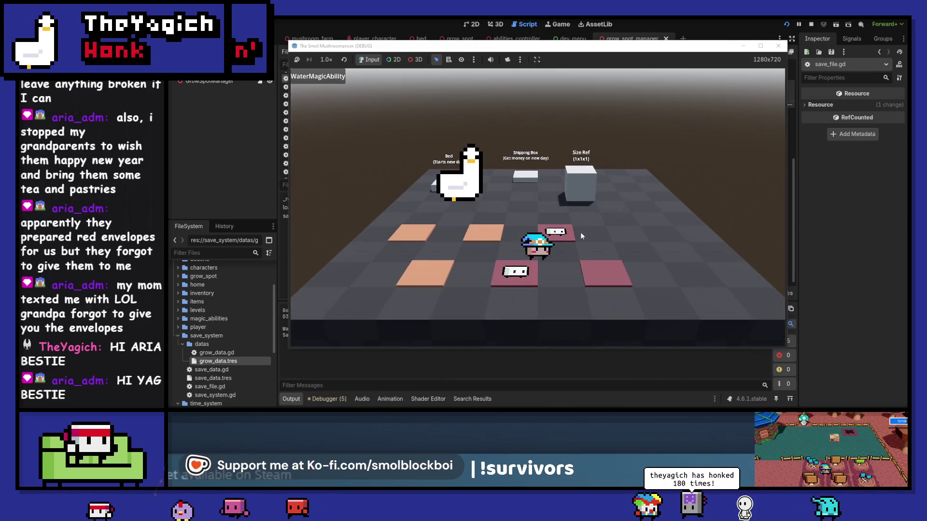
key(d)
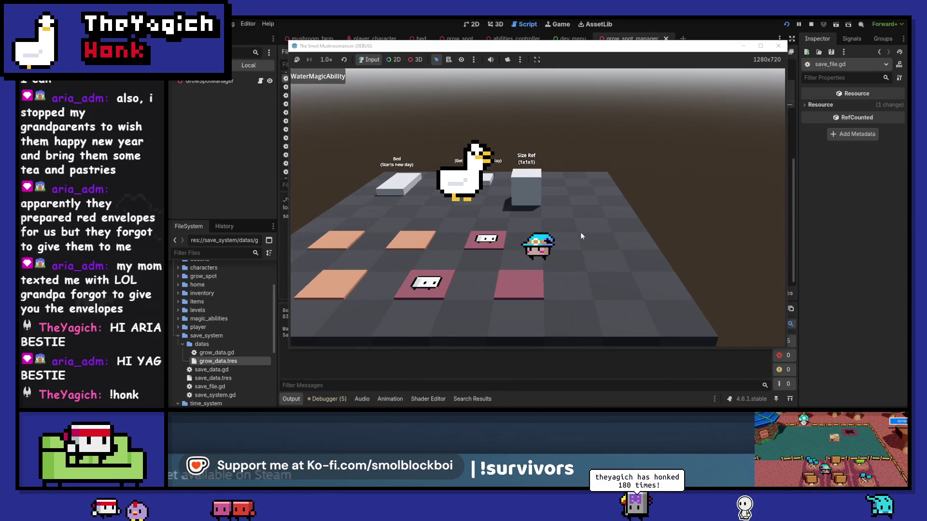
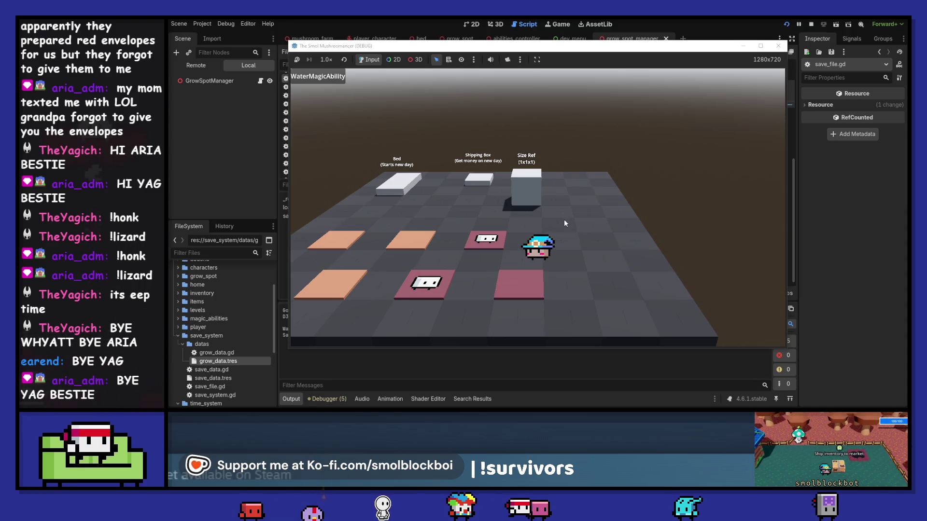
Relaunch the game, water three grow spots with magic, and sleep in the bed for a new day.
key(a)
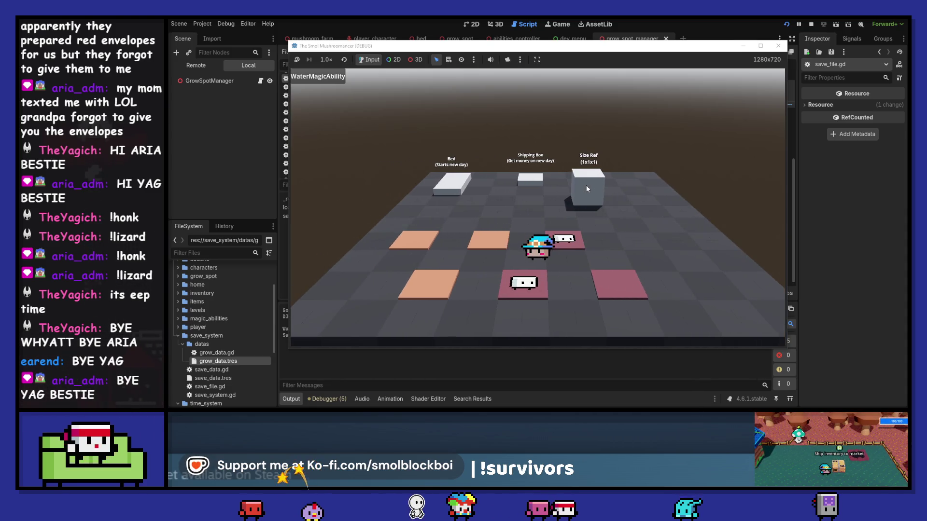
key(F5)
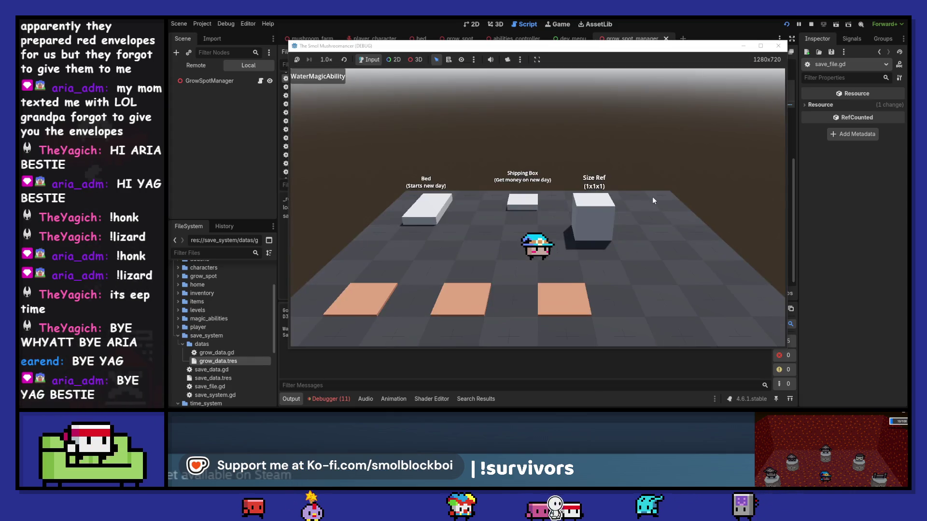
key(e)
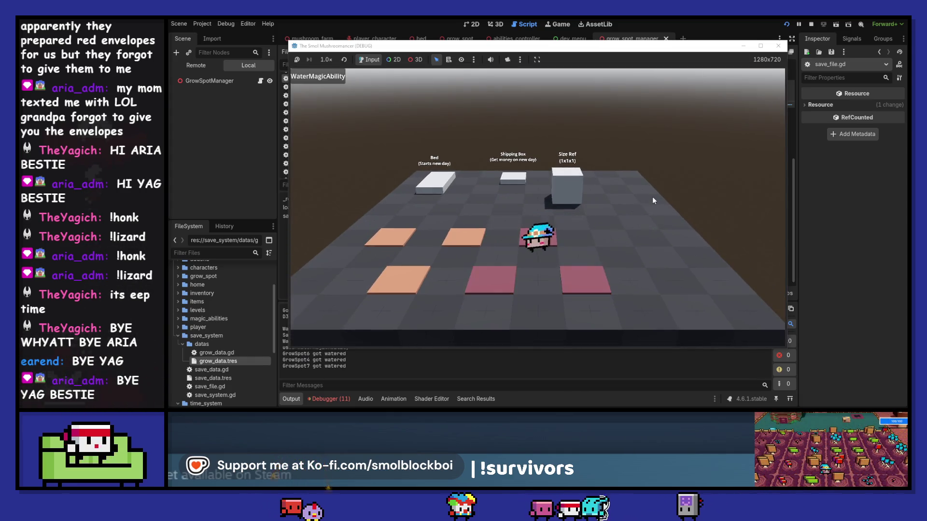
key(w)
key(a)
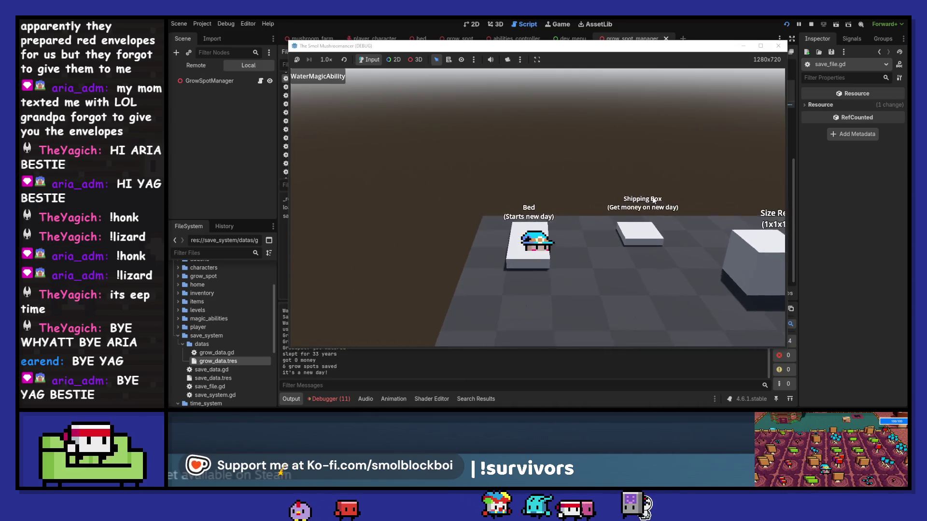
Seed grow spots, sleep into another day, seed one more spot, then stop the game.
key(s)
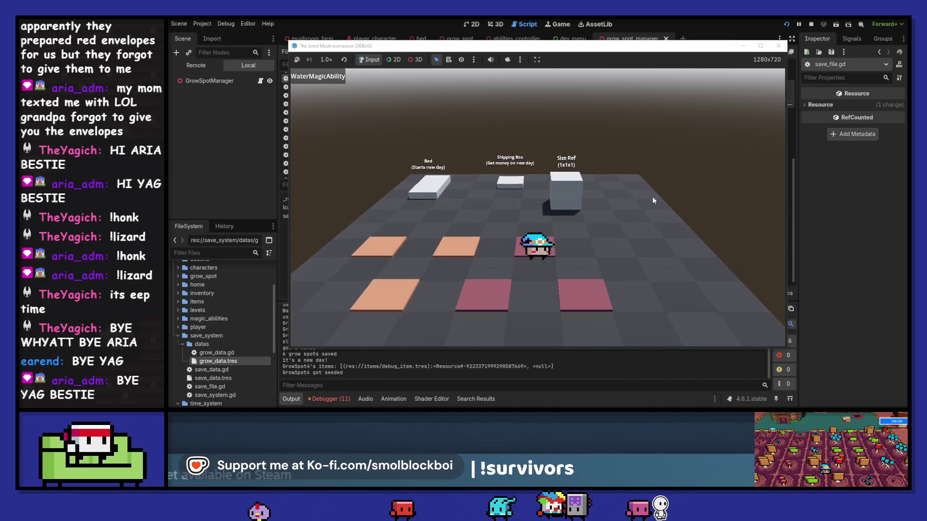
key(d)
key(w)
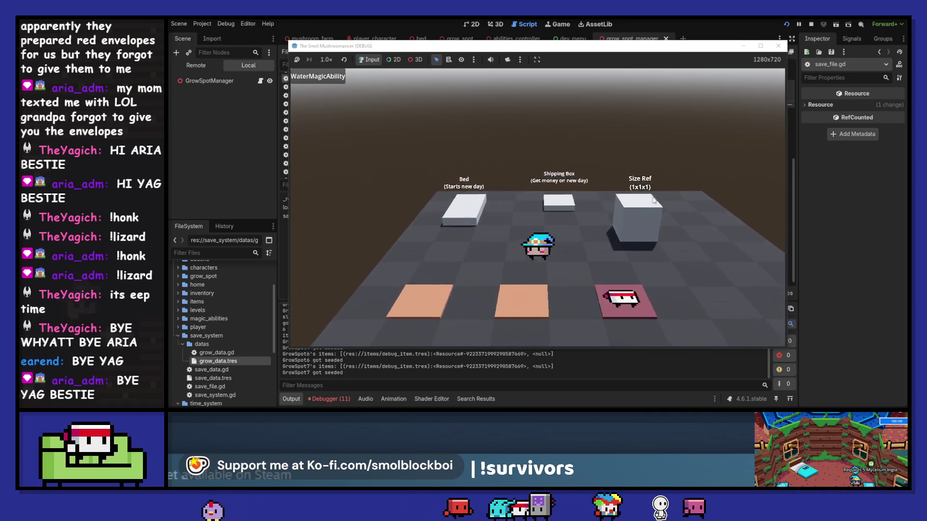
key(s)
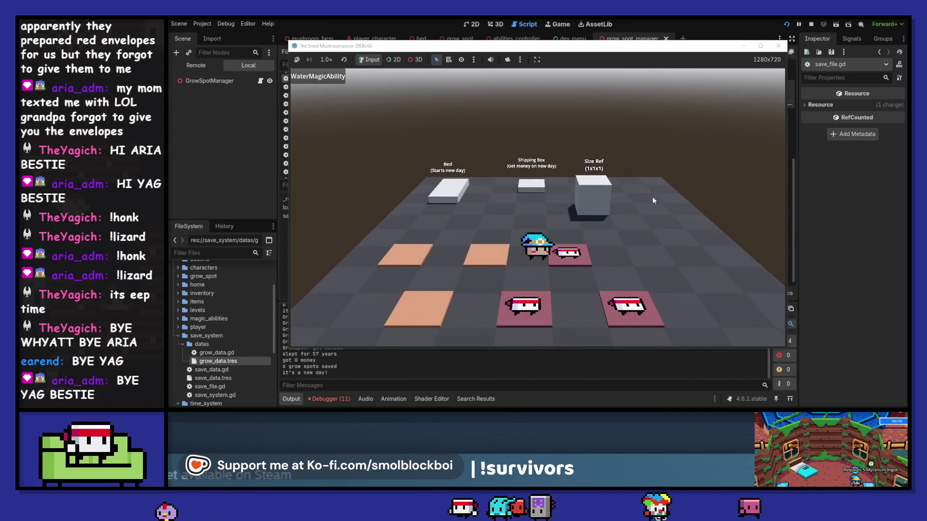
key(d)
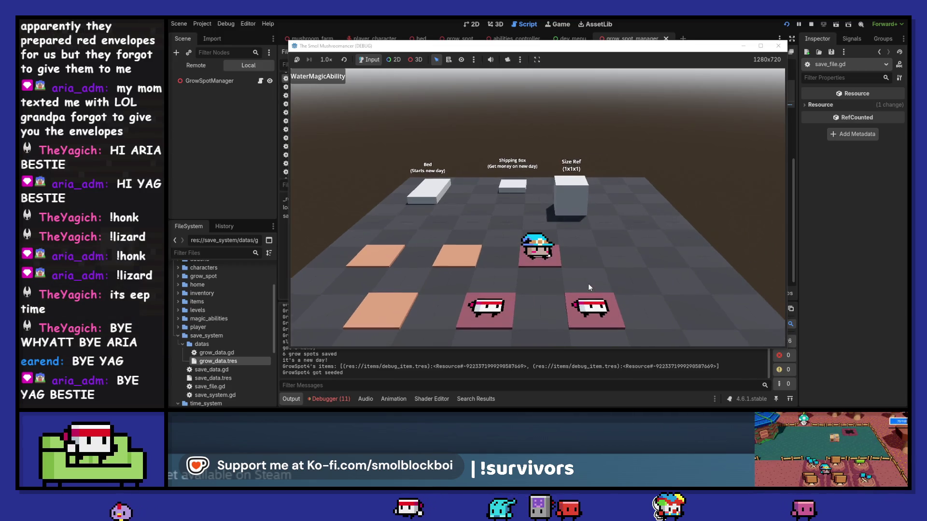
key(F8)
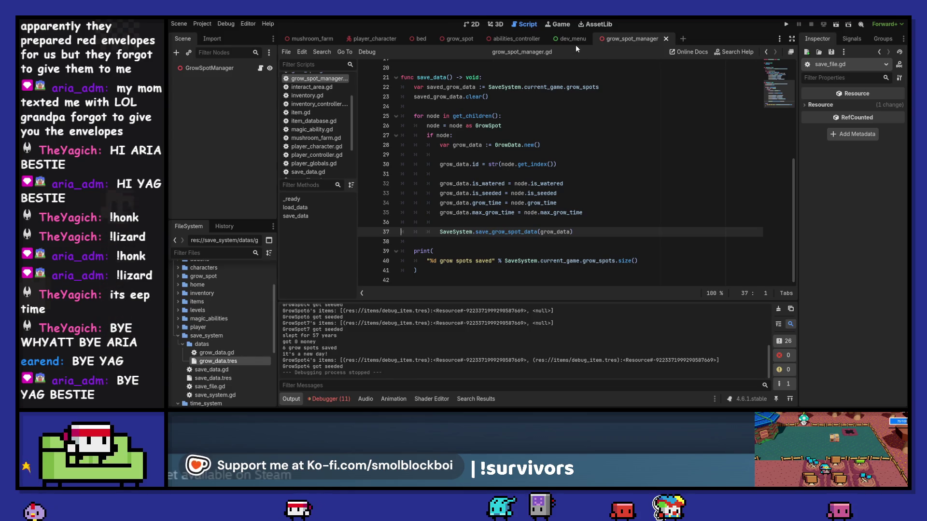
Review grow_spot.gd's is_harvestable setter code, then view the bed and mushroom_farm scripts.
click(457, 38)
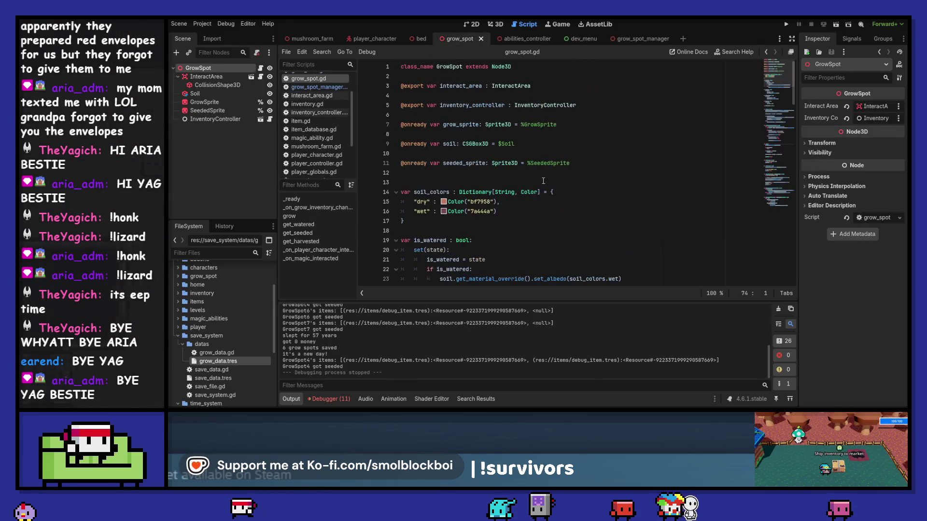
scroll(545, 184, down, 7)
click(556, 187)
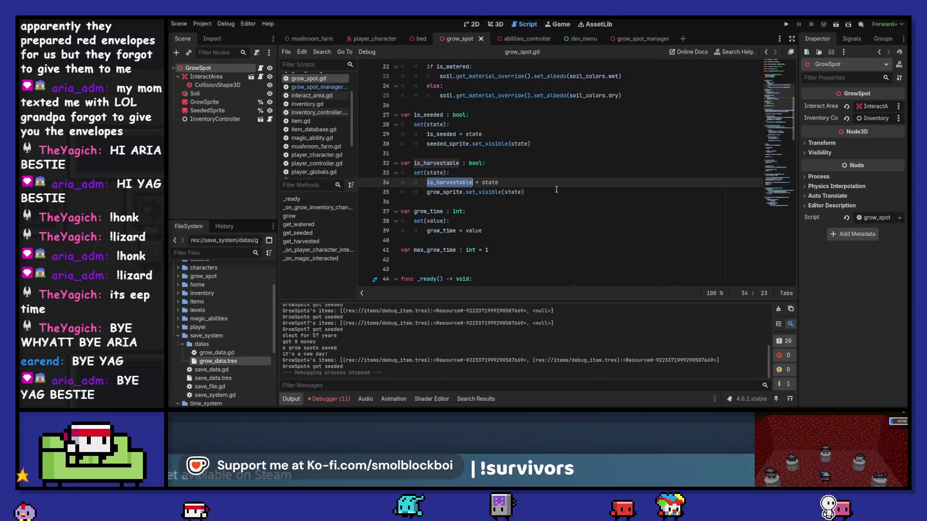
scroll(556, 189, down, 7)
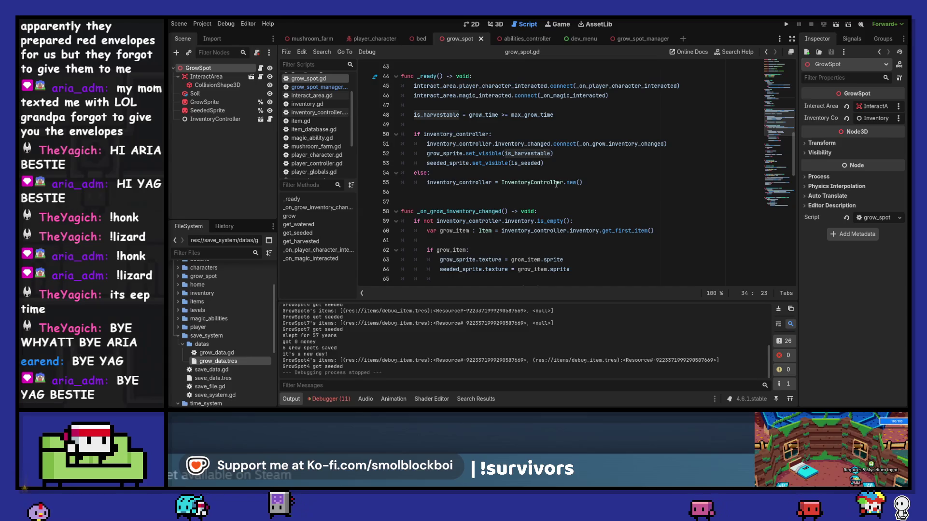
mouse_move(556, 184)
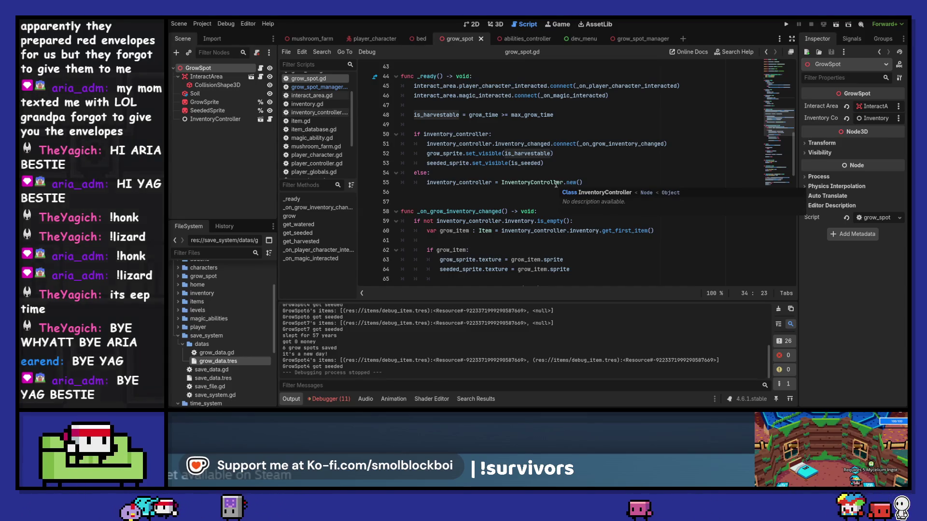
scroll(556, 184, down, 7)
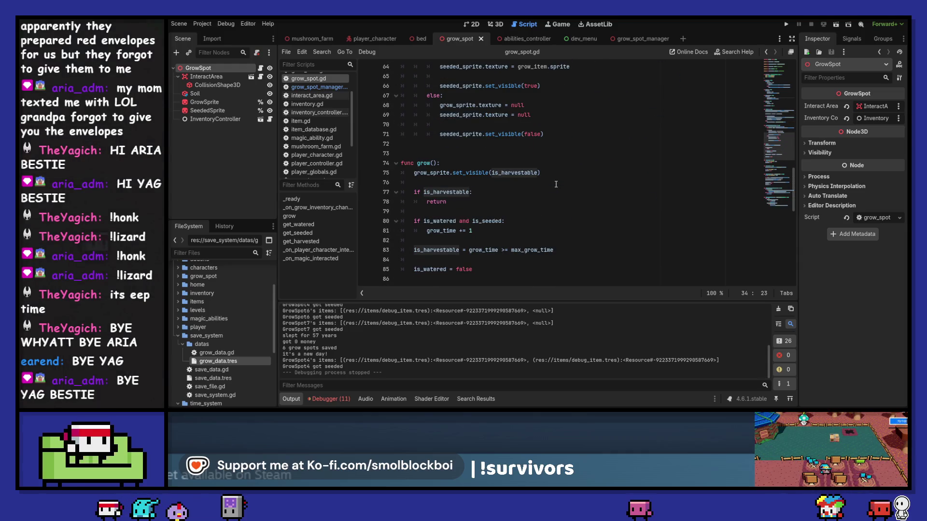
scroll(557, 184, down, 3)
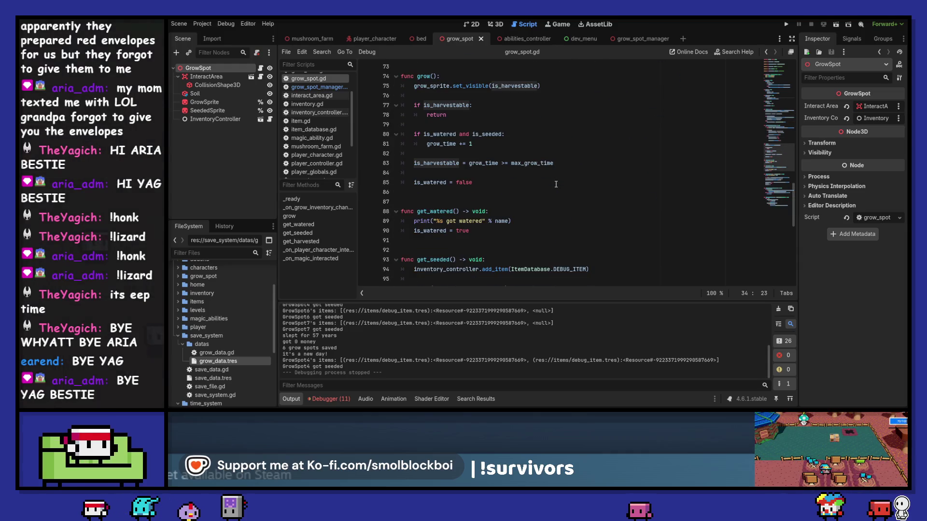
click(420, 39)
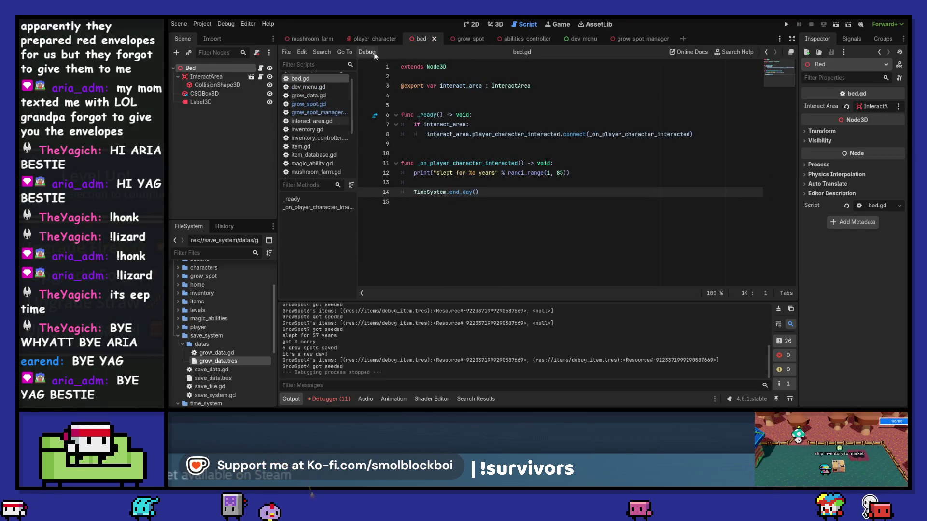
click(302, 39)
Inspect _on_day_started's save calls and the grow_spot_manager variable in mushroom_farm.gd.
scroll(586, 185, down, 1)
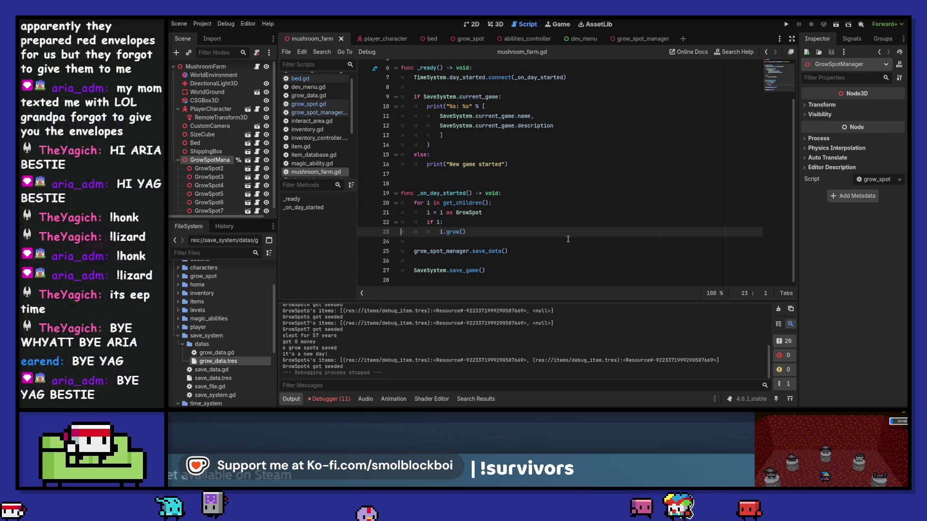
drag(517, 273, 529, 253)
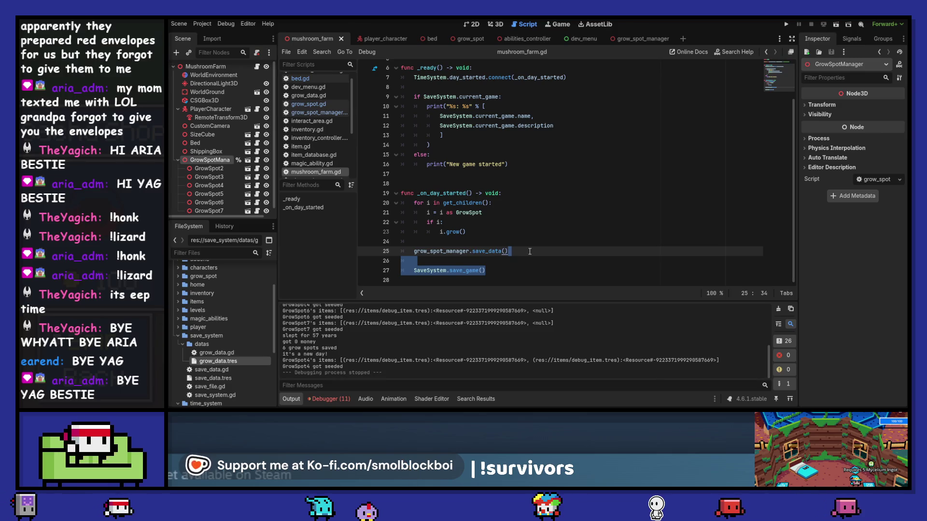
scroll(530, 251, up, 2)
double_click(456, 89)
scroll(491, 196, down, 1)
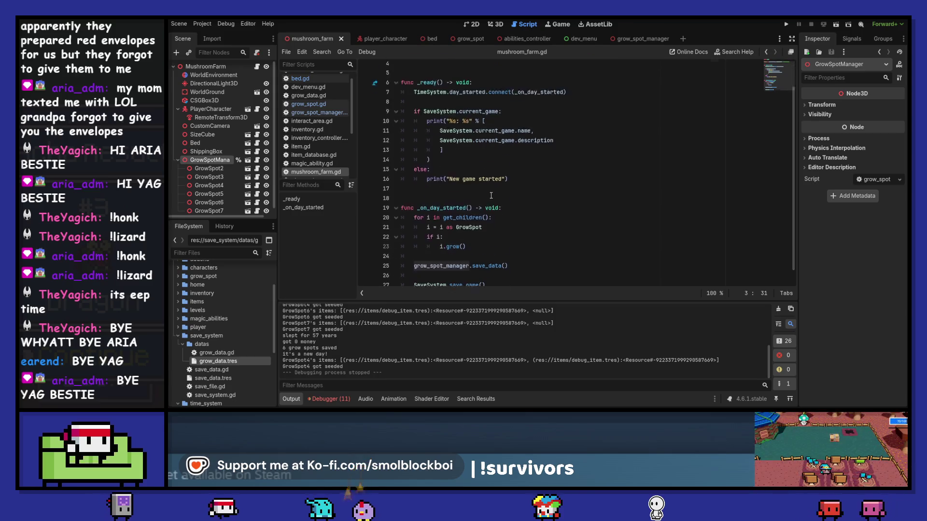
scroll(494, 215, down, 1)
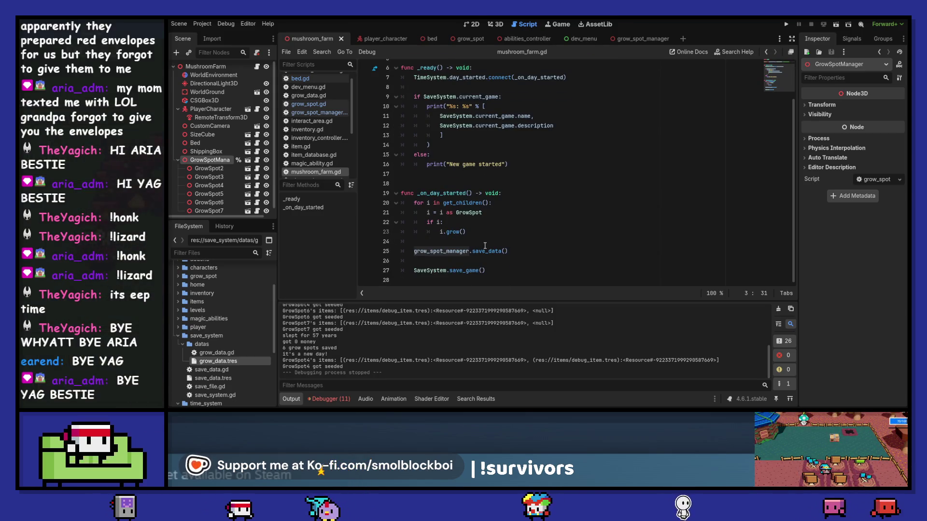
Change line 20 to 'for i in grow_spot_manager.get_children():' and run the game.
click(526, 193)
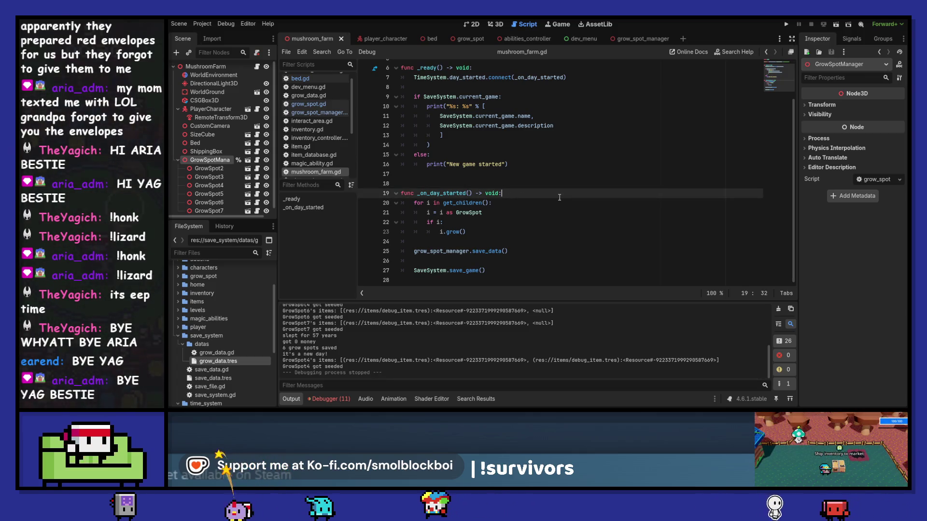
key(Return)
scroll(559, 197, up, 1)
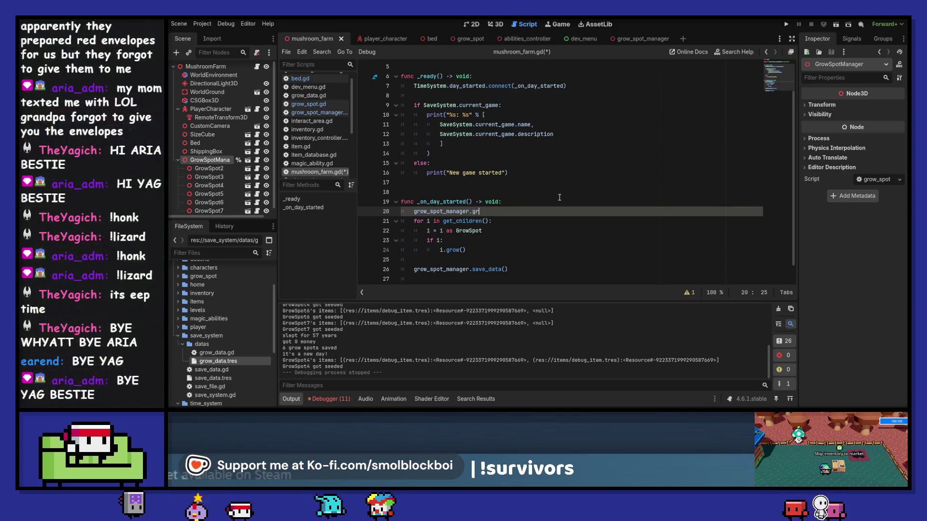
text(ow_)
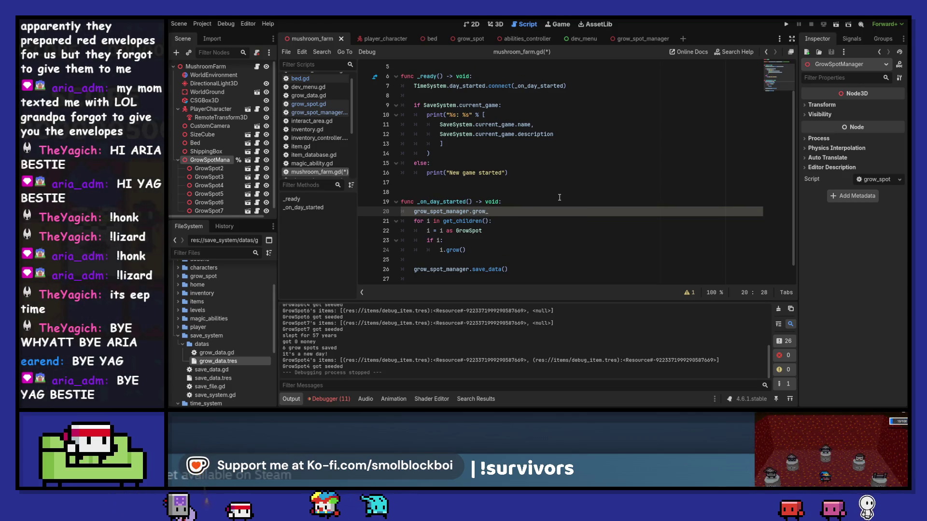
key(ctrl+shift+Left)
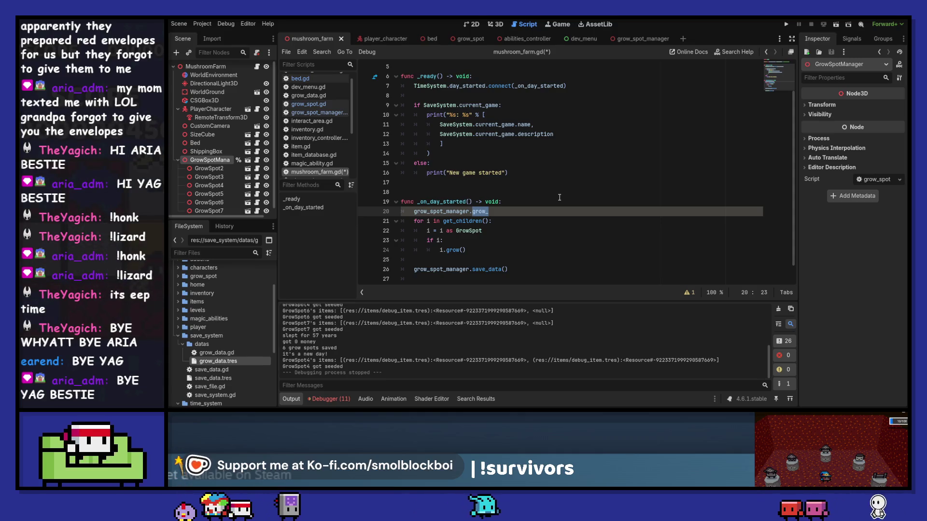
key(Right)
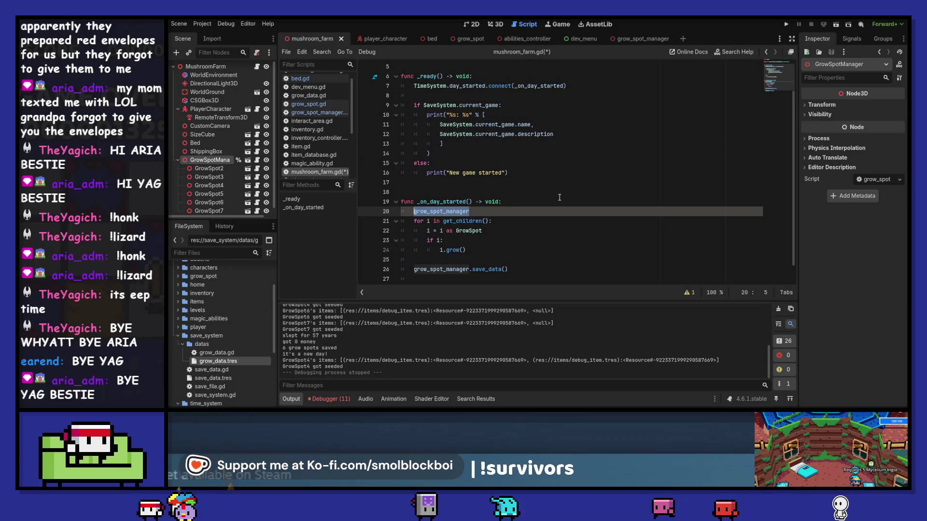
key(Down)
key(Home)
key(Right)
text(grow_spot_manager)
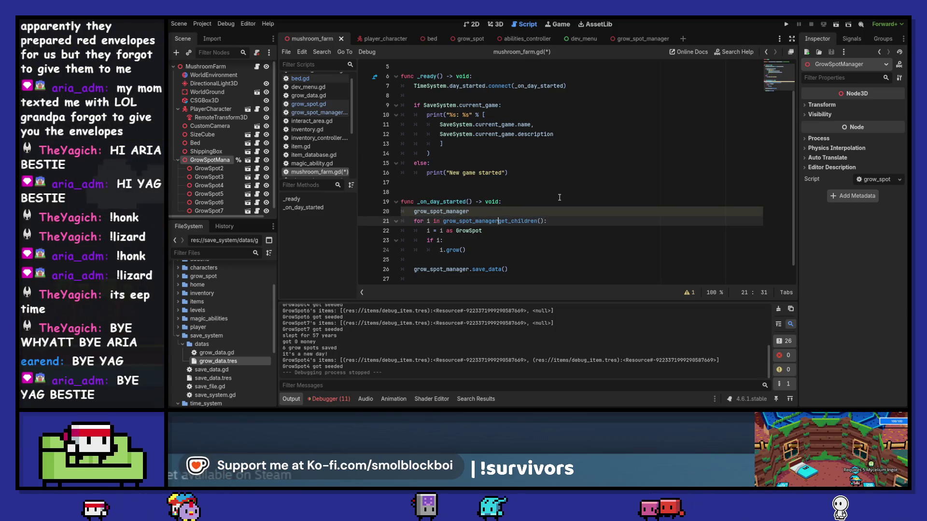
text(.)
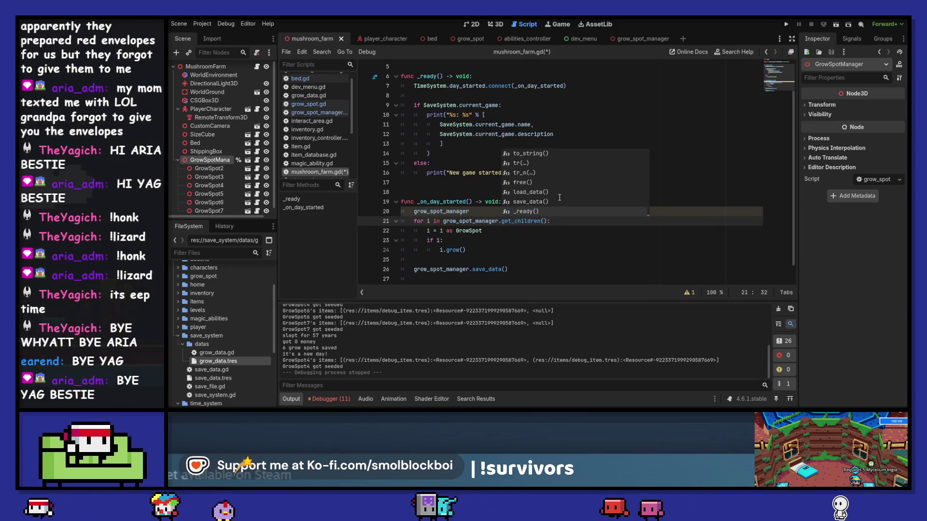
key(Escape)
key(Up)
key(F5)
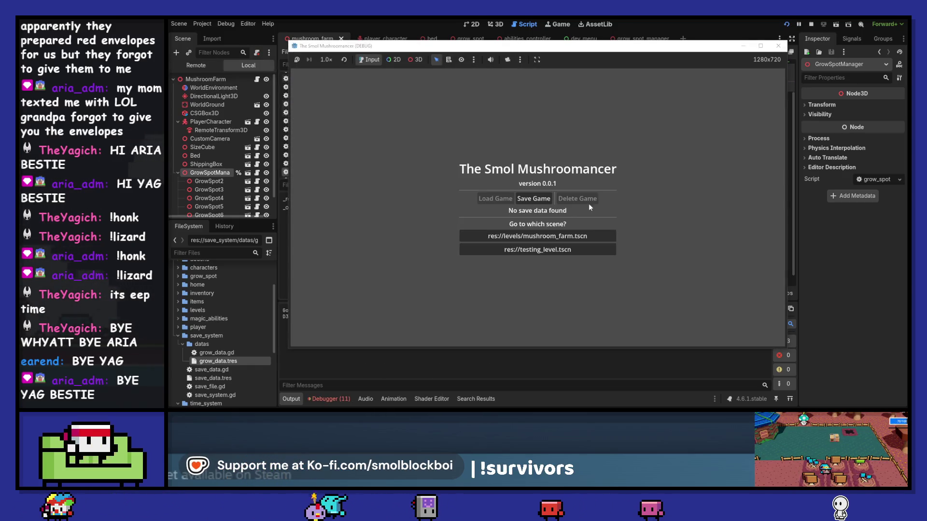
In the farm level, water and seed grow spots, sleep for a new day, then relaunch.
click(526, 249)
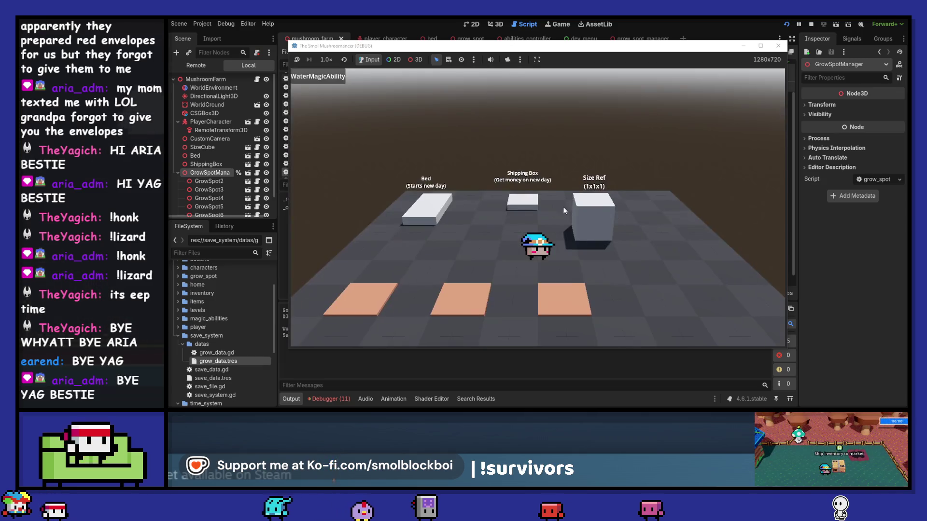
key(e)
key(s)
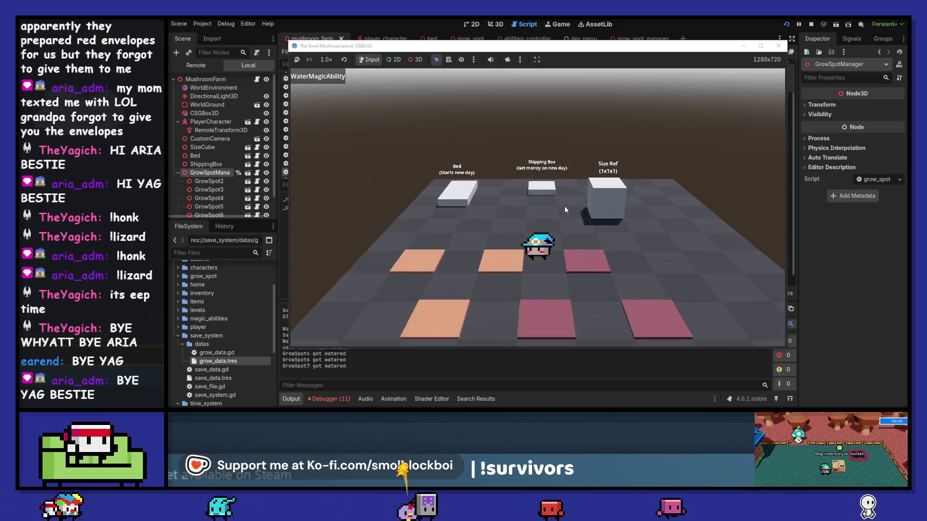
key(e)
key(e)
key(w)
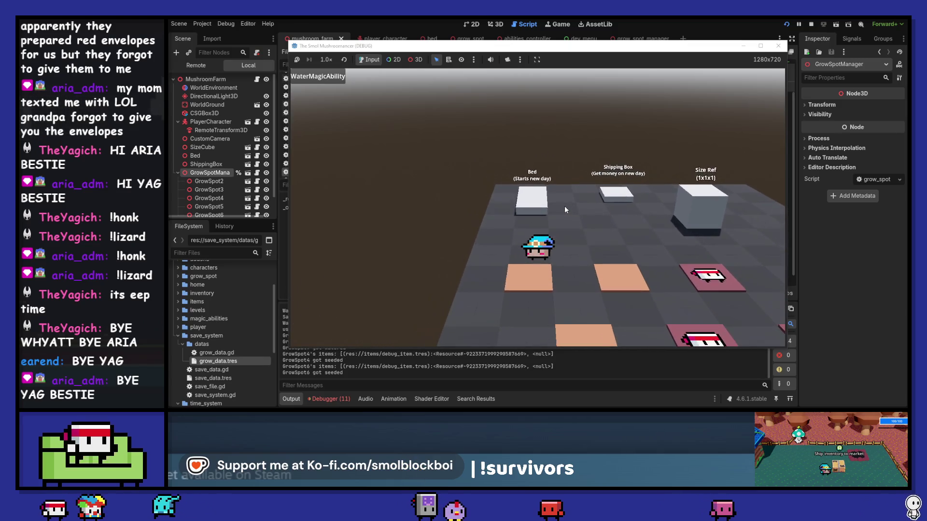
key(e)
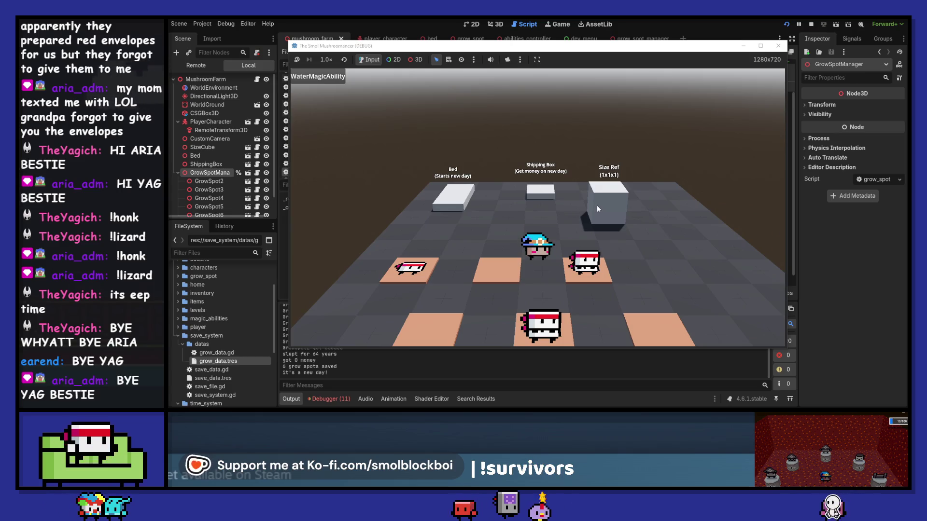
key(s)
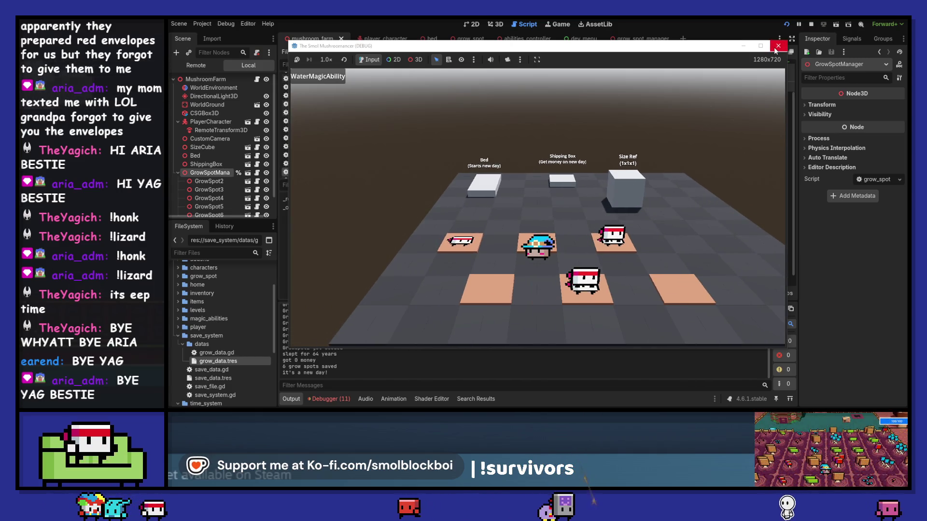
key(F5)
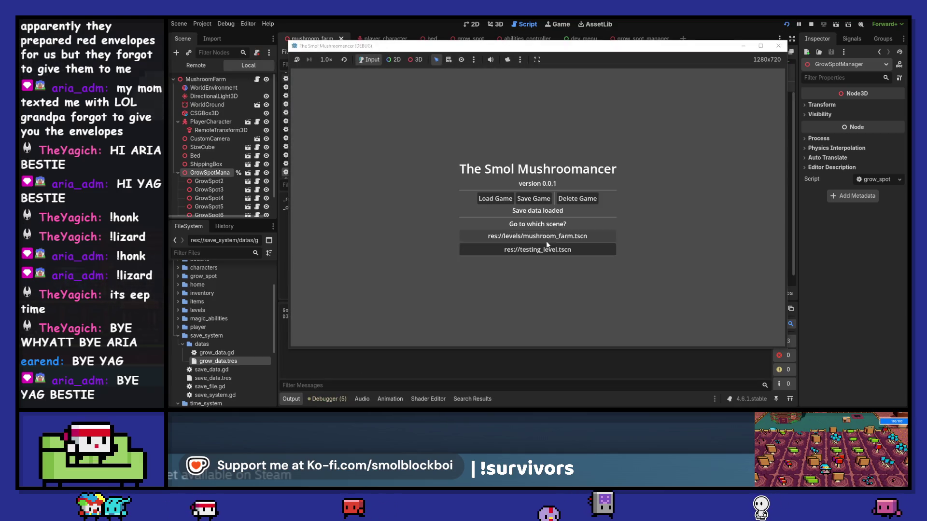
Move the game window aside, water the grow spots with magic, and sleep in the bed.
key(s)
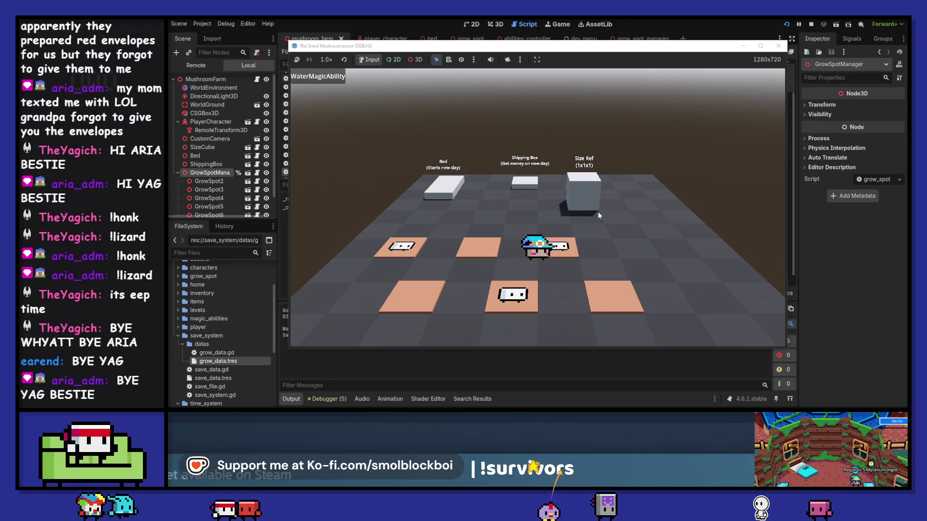
key(w)
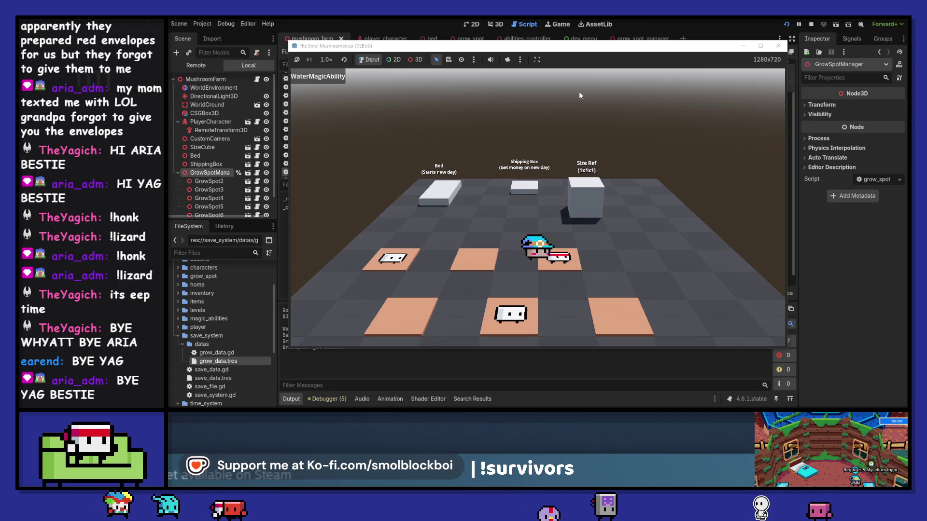
drag(582, 49, 662, 33)
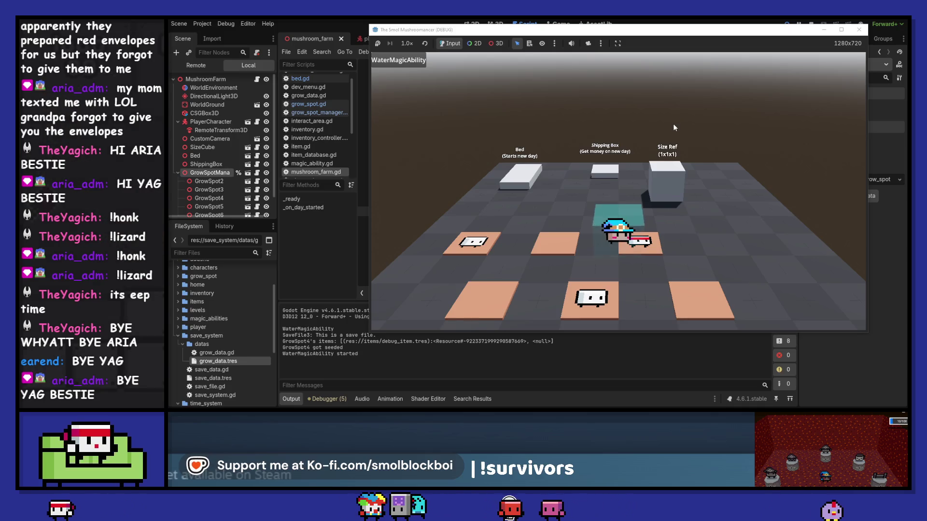
click(673, 124)
key(a)
click(673, 124)
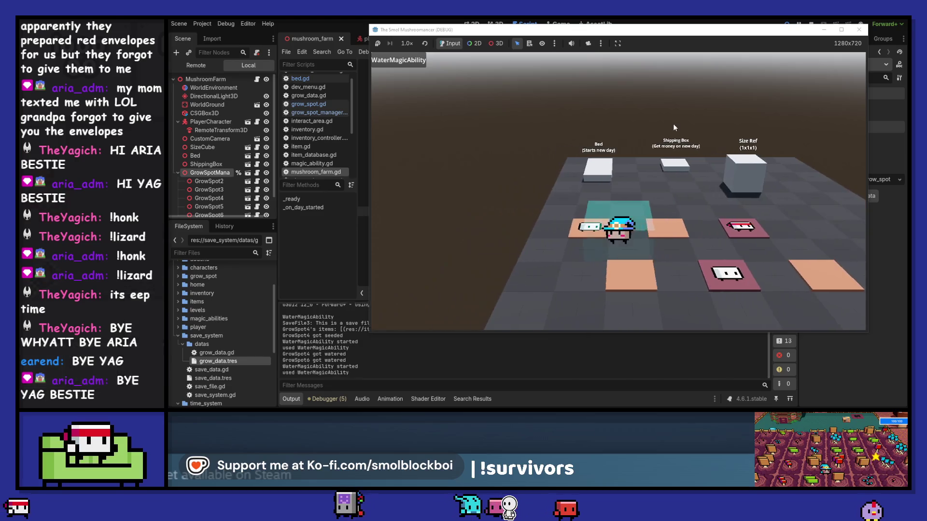
key(w)
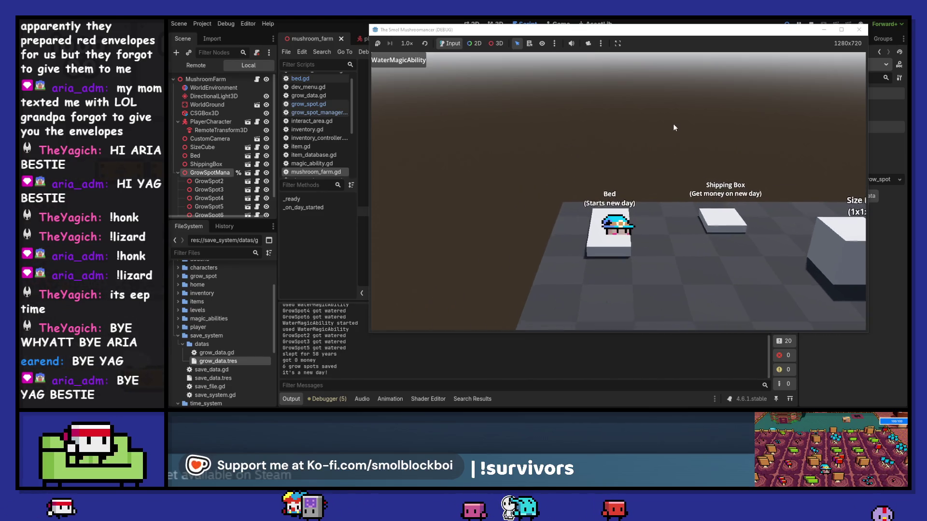
Harvest the crops on GrowSpot2, GrowSpot4 and GrowSpot6, then stop the game.
key(a)
key(e)
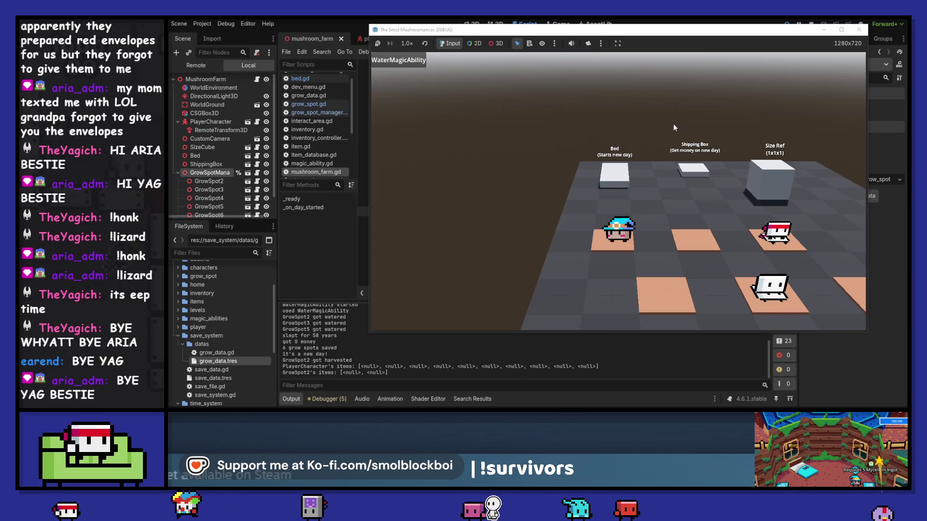
key(s)
key(d)
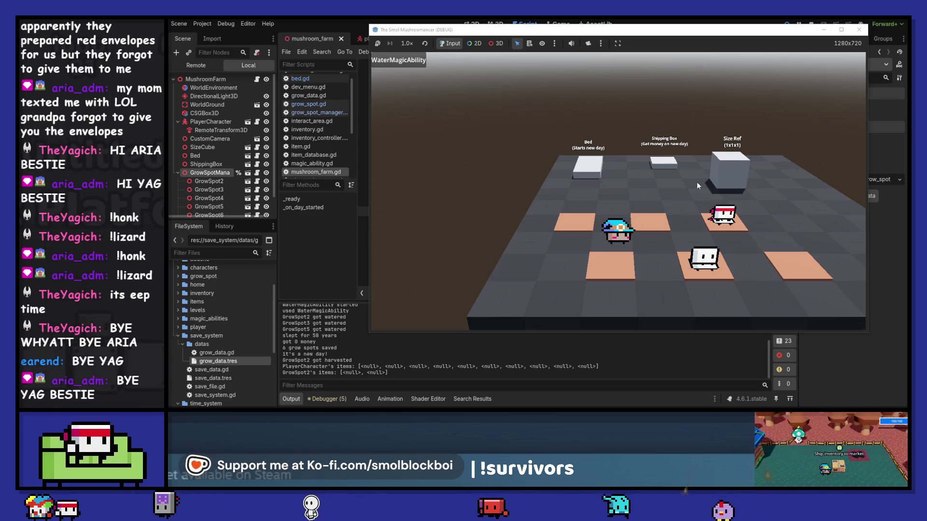
key(d)
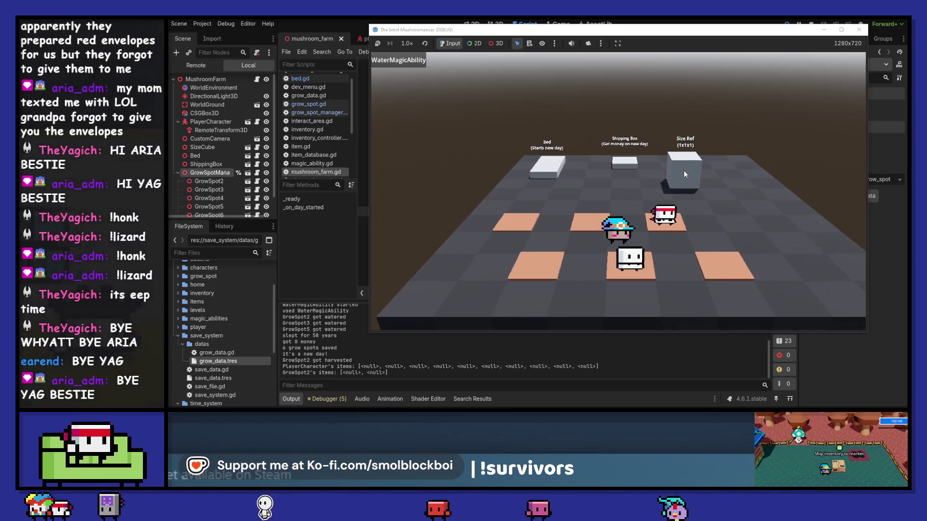
key(e)
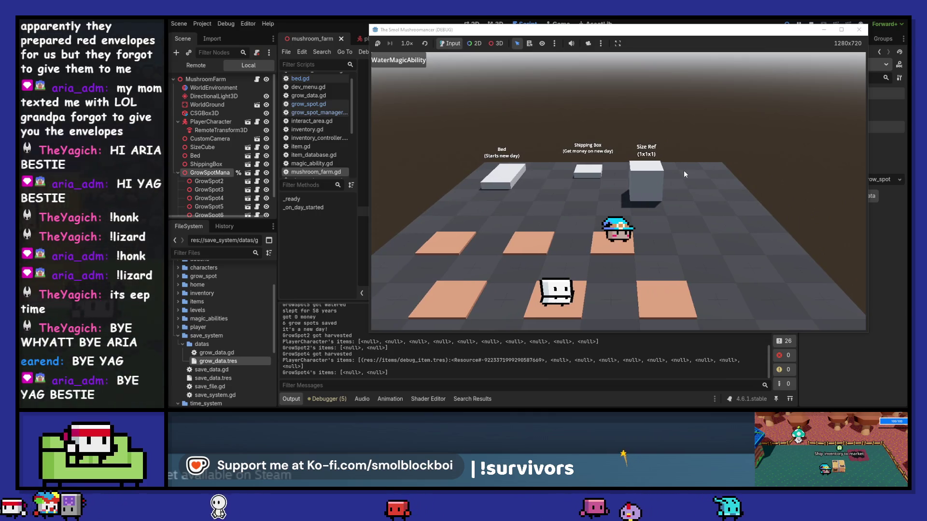
key(s)
key(a)
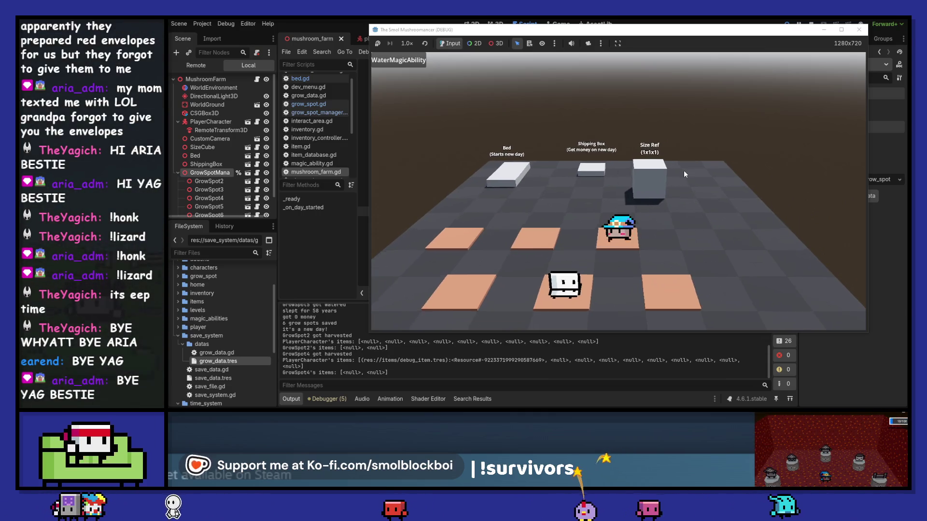
key(e)
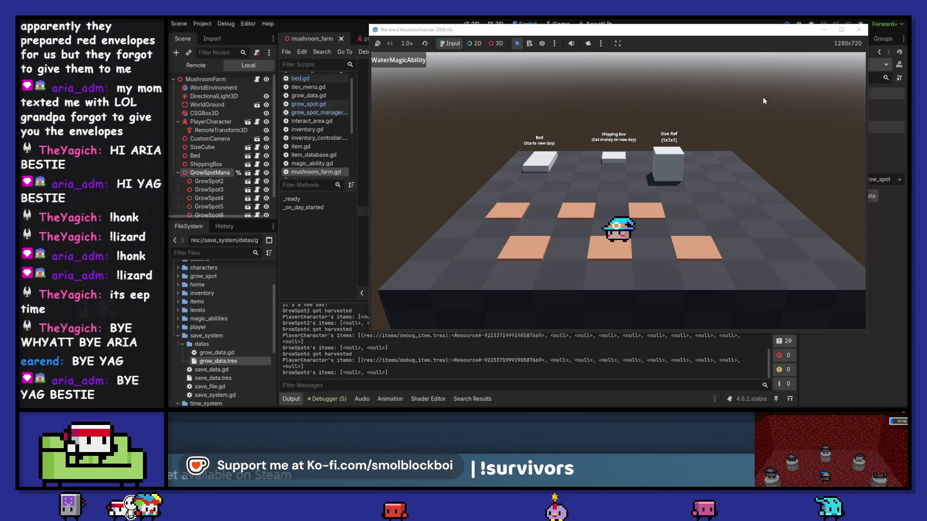
key(F8)
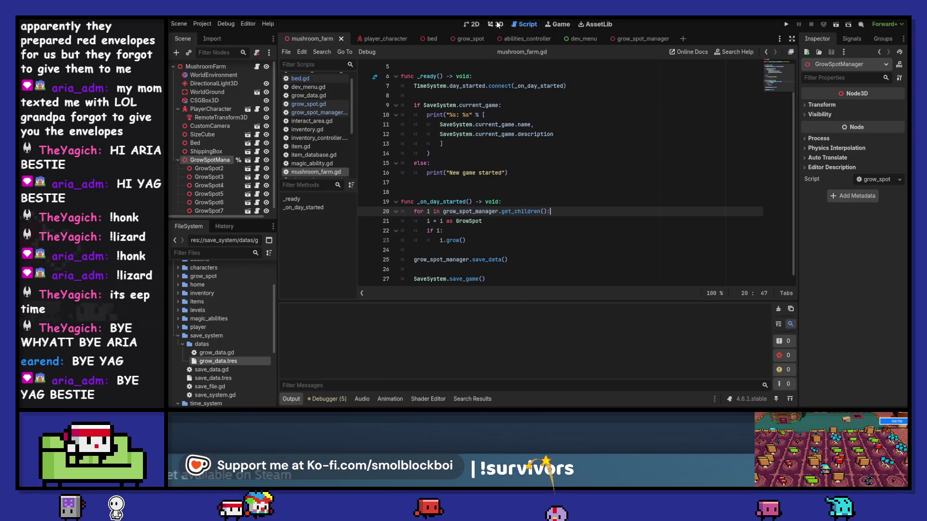
key(F5)
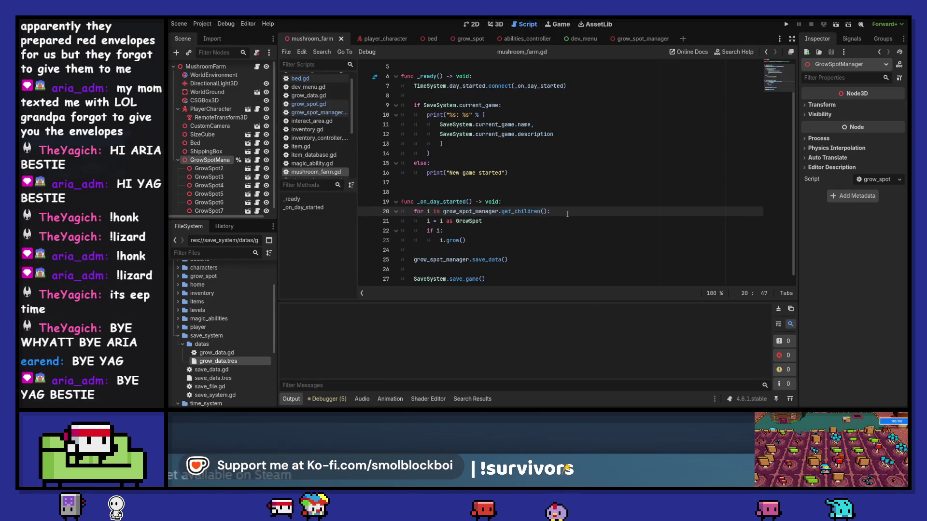
Inspect grow_data.tres, save the scene, check save_data's definition, and open grow_data.gd.
click(245, 362)
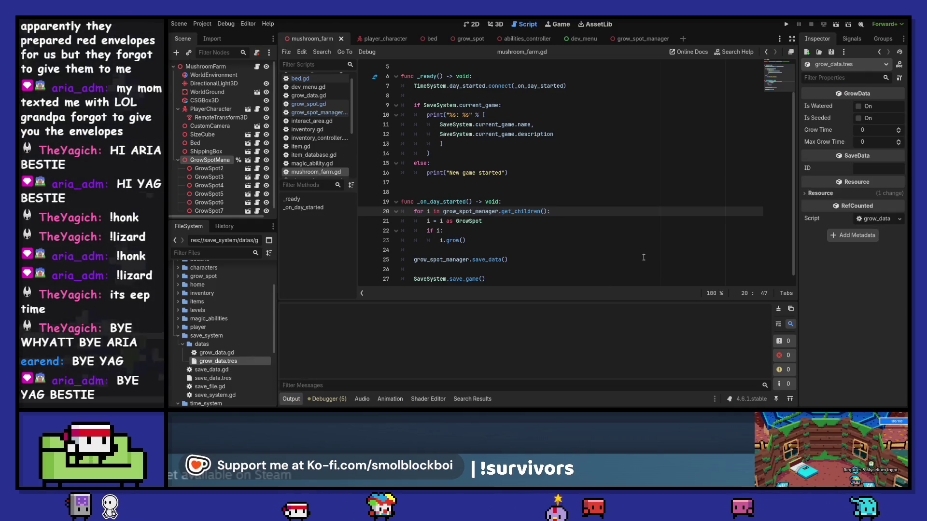
scroll(623, 227, up, 2)
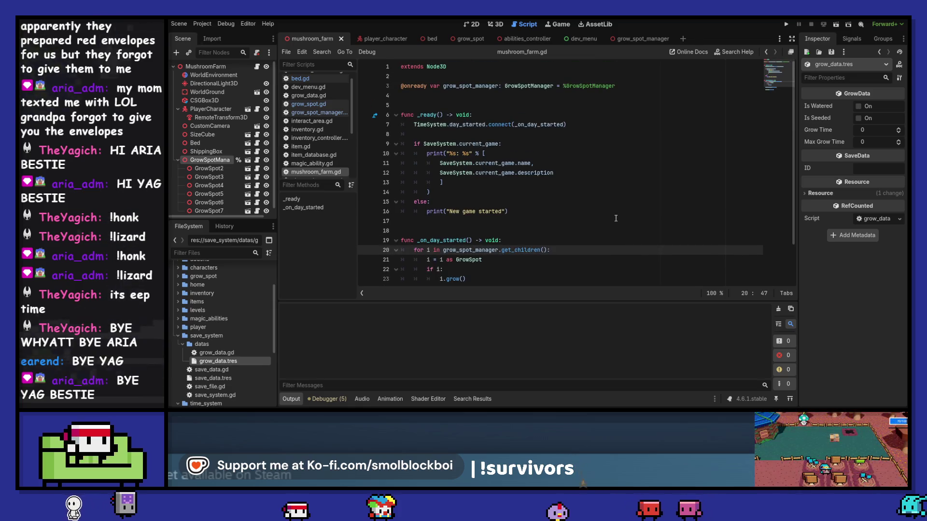
key(ctrl+s)
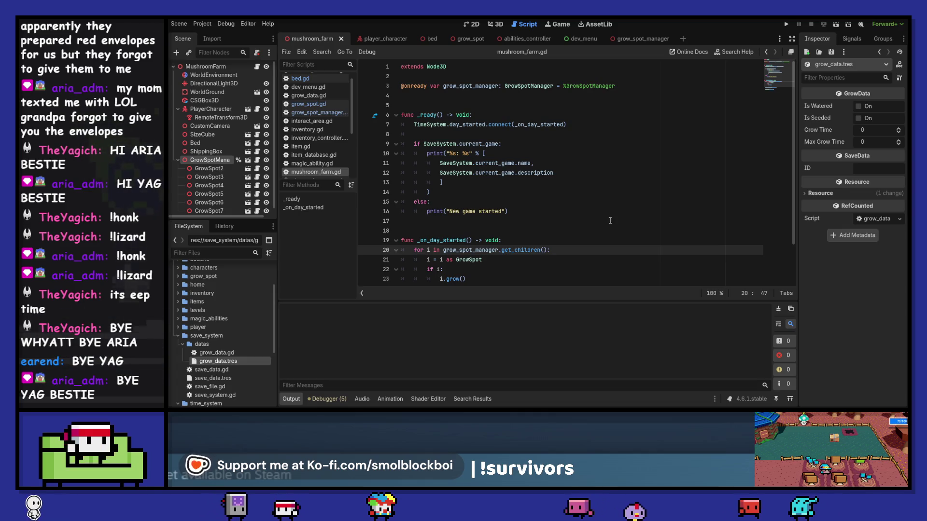
click(650, 42)
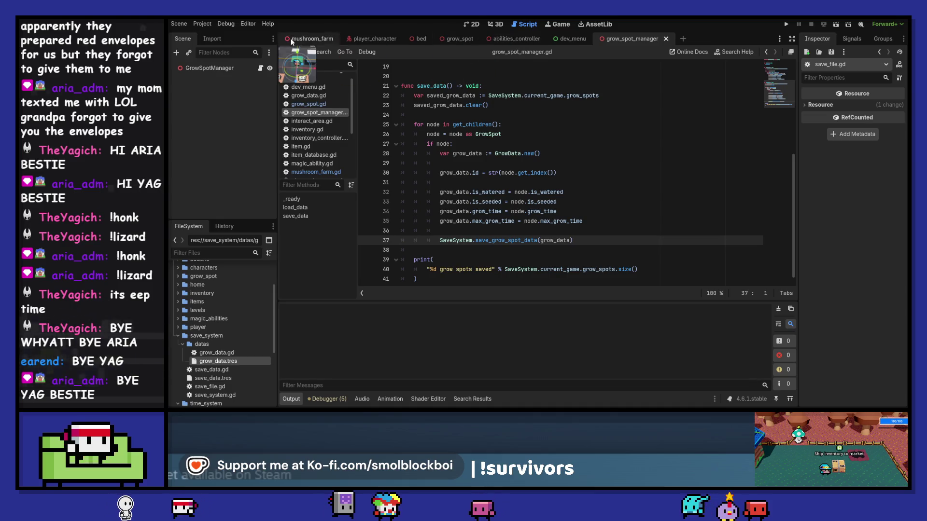
click(312, 39)
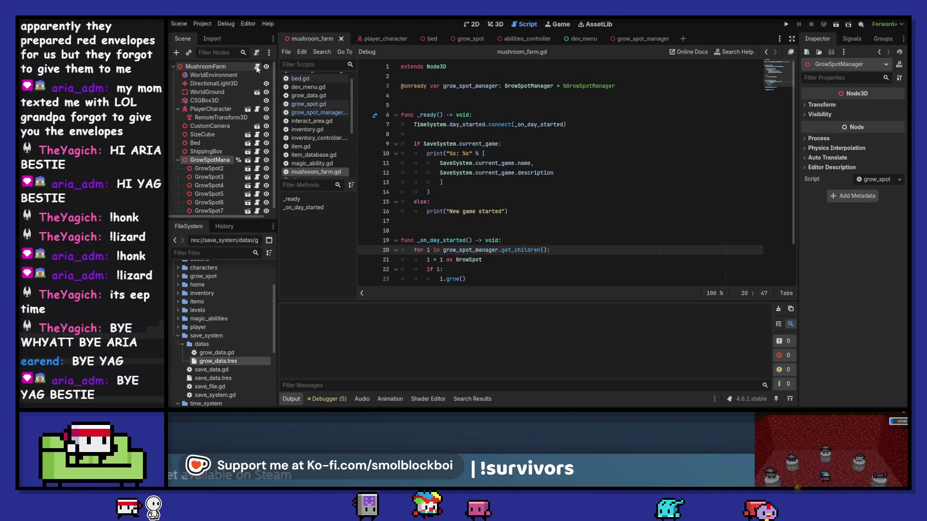
scroll(470, 222, down, 2)
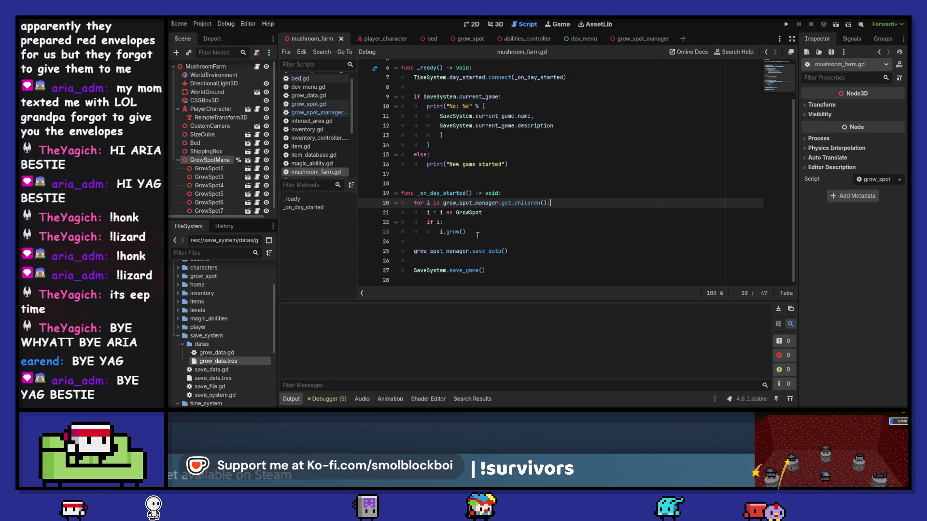
ctrl+click(489, 255)
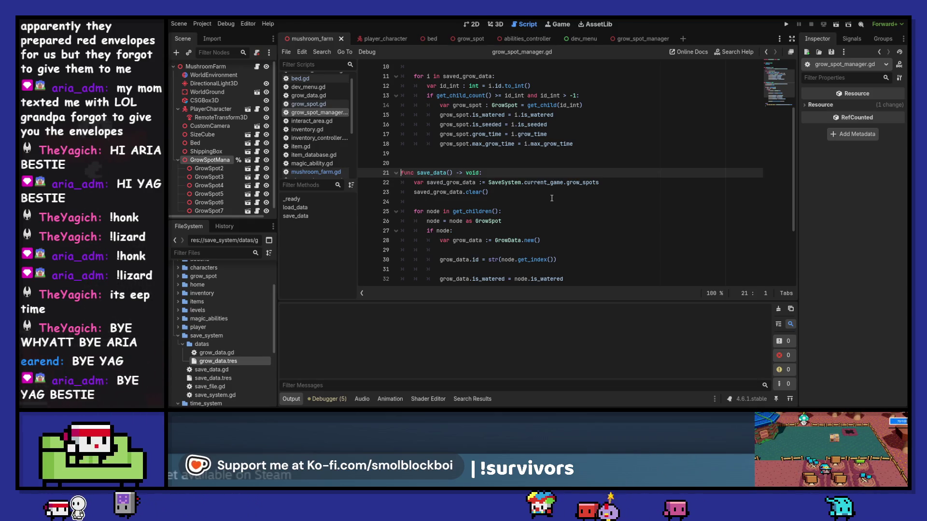
double_click(225, 353)
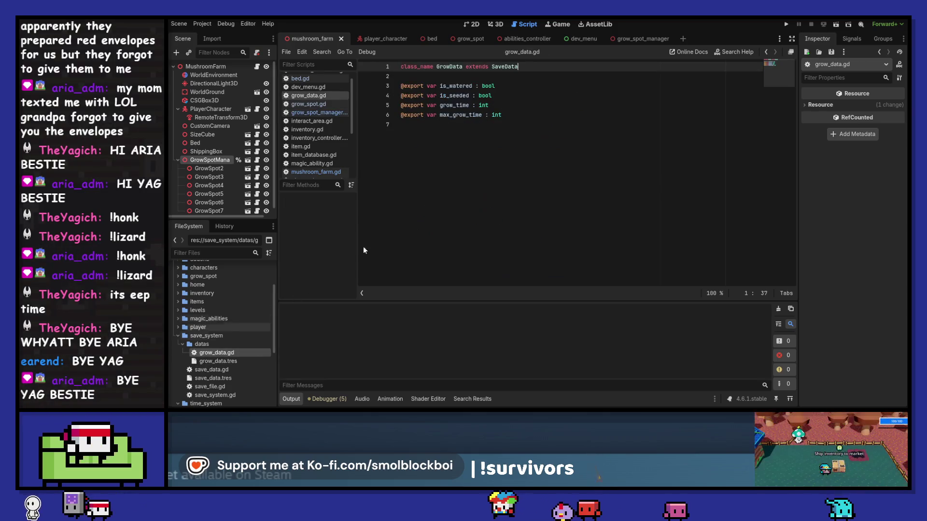
click(430, 198)
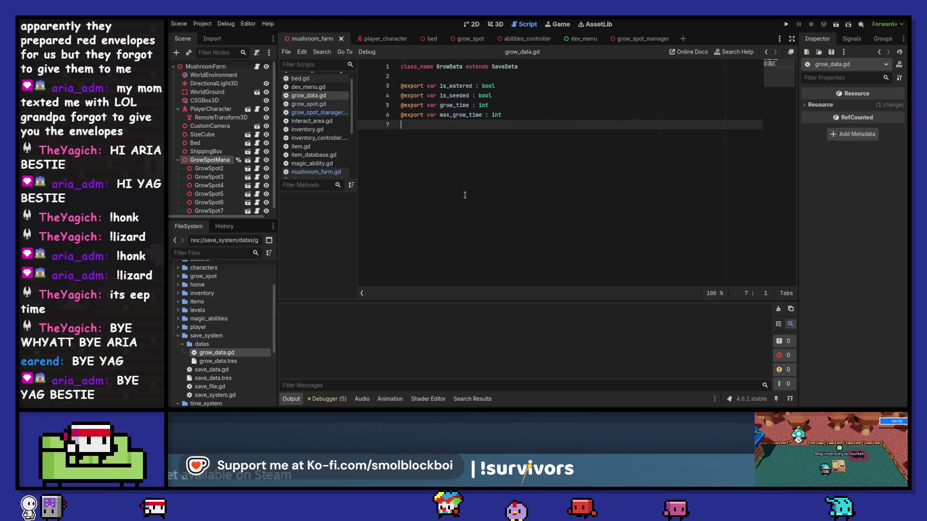
key(Return)
text(@export var )
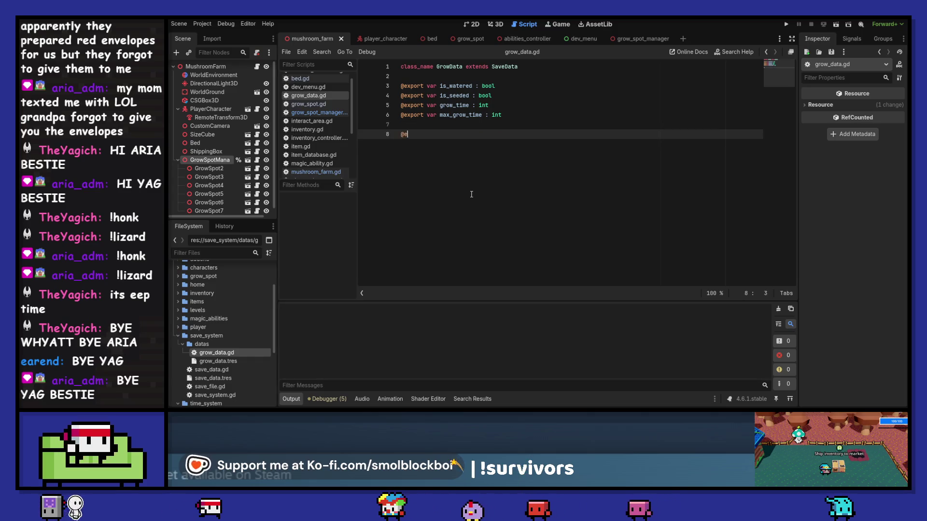
text(inventory )
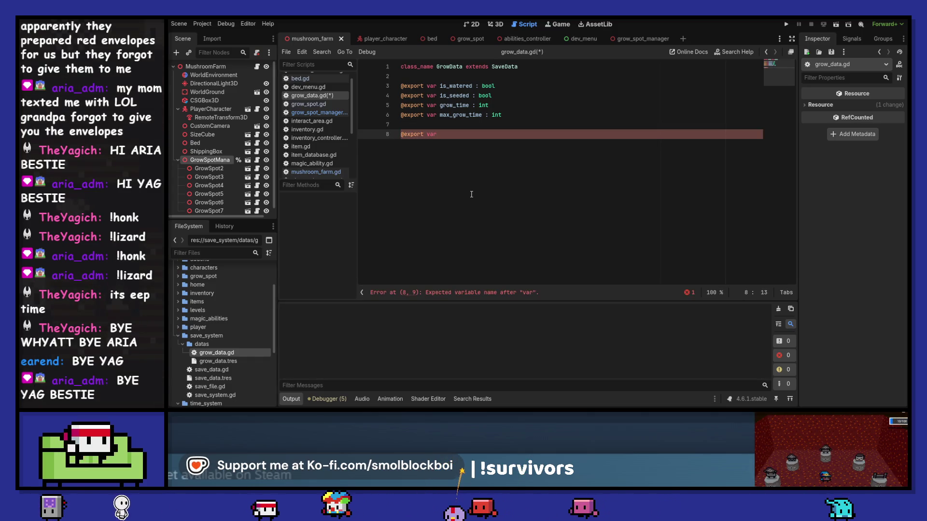
text(: Inven)
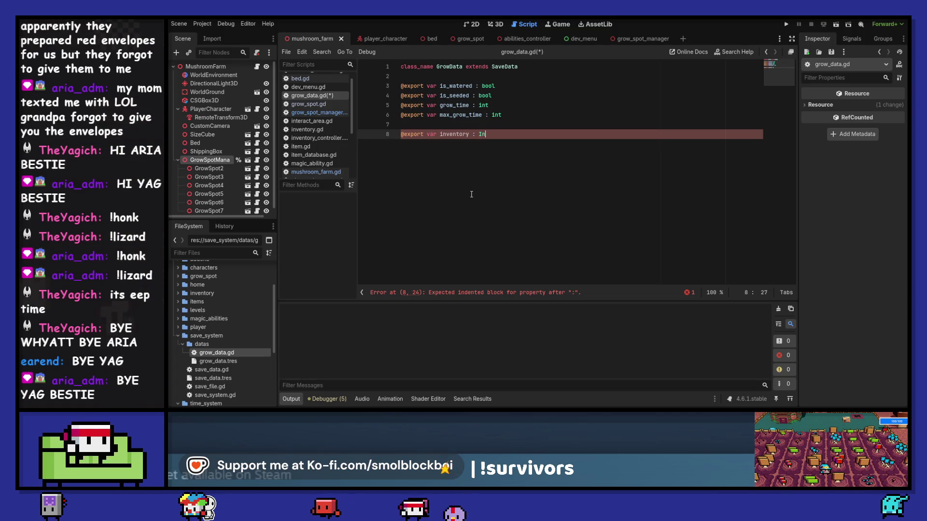
text(tory)
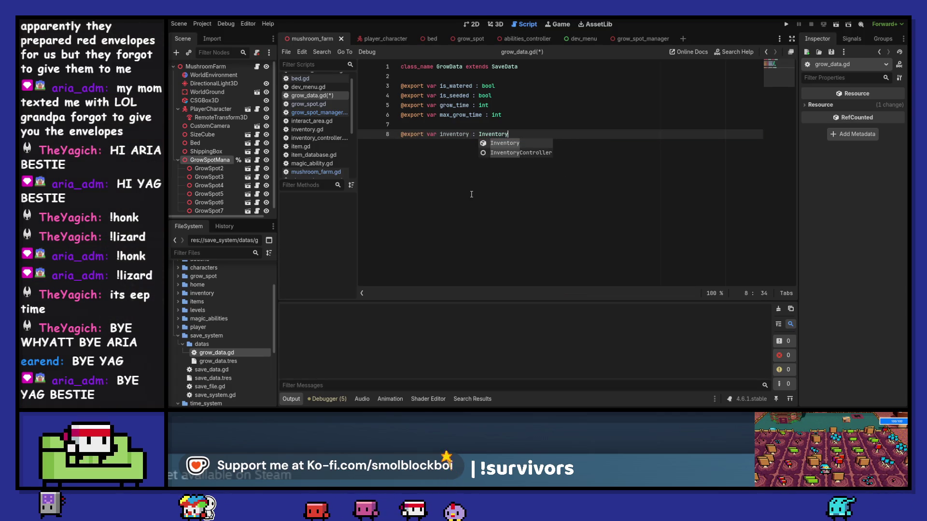
key(Escape)
key(ctrl+s)
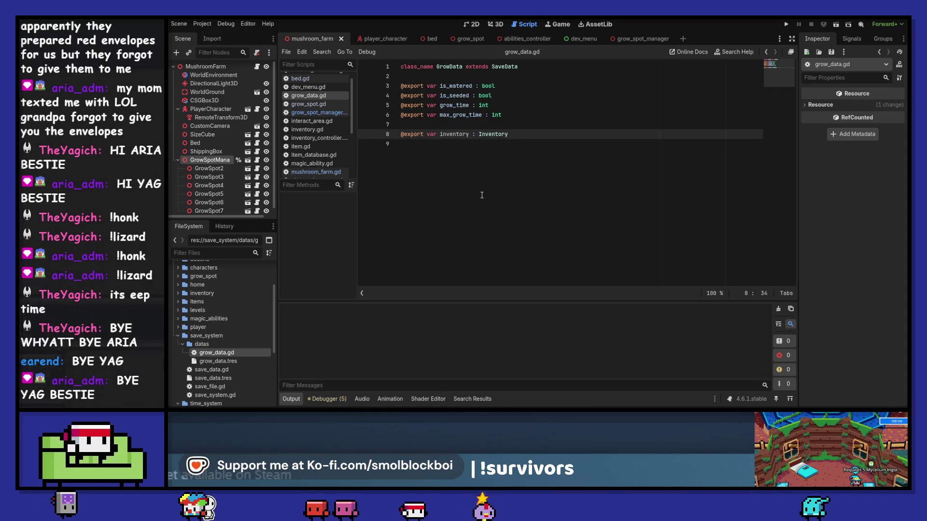
Open grow_spot_manager.gd and place the cursor at the end of line 18 in load_data.
double_click(453, 135)
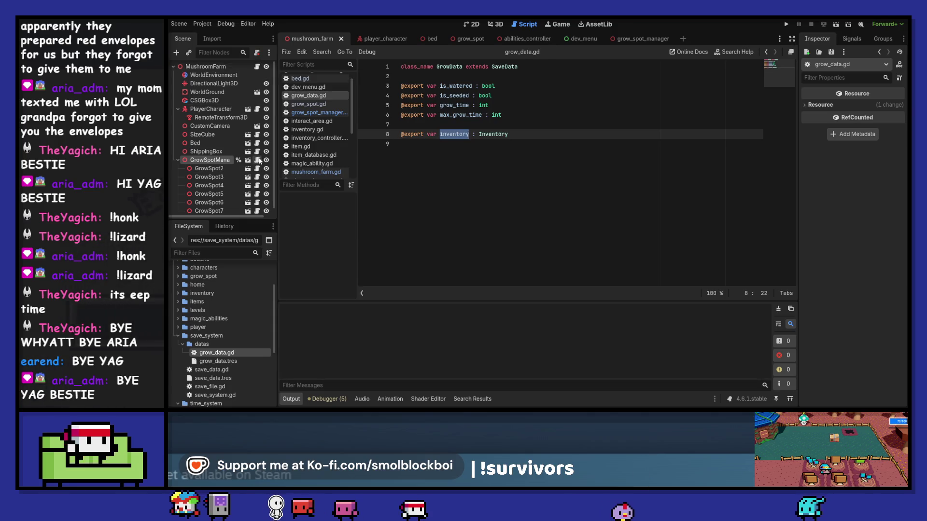
click(259, 160)
click(577, 144)
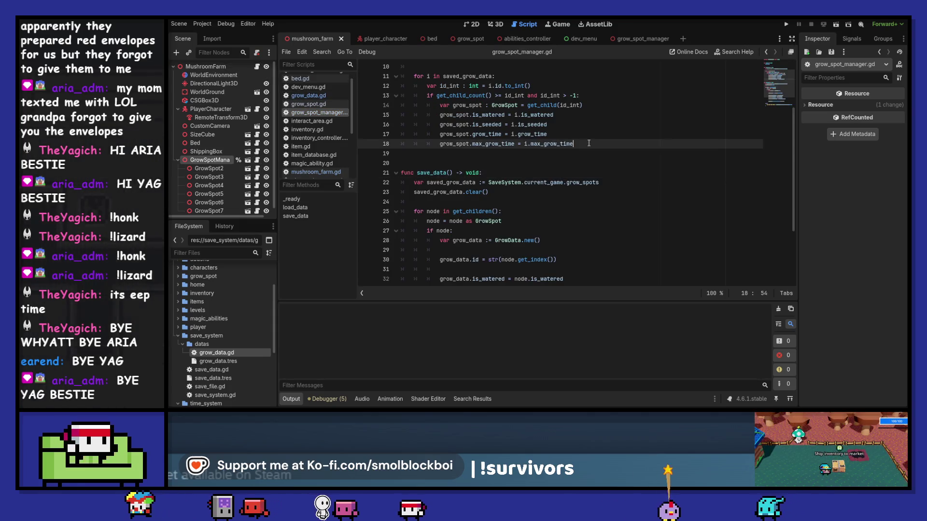
In load_data, add 'grow_spot.inventory_controller.inventory = i.inventory' after line 18.
scroll(627, 145, up, 1)
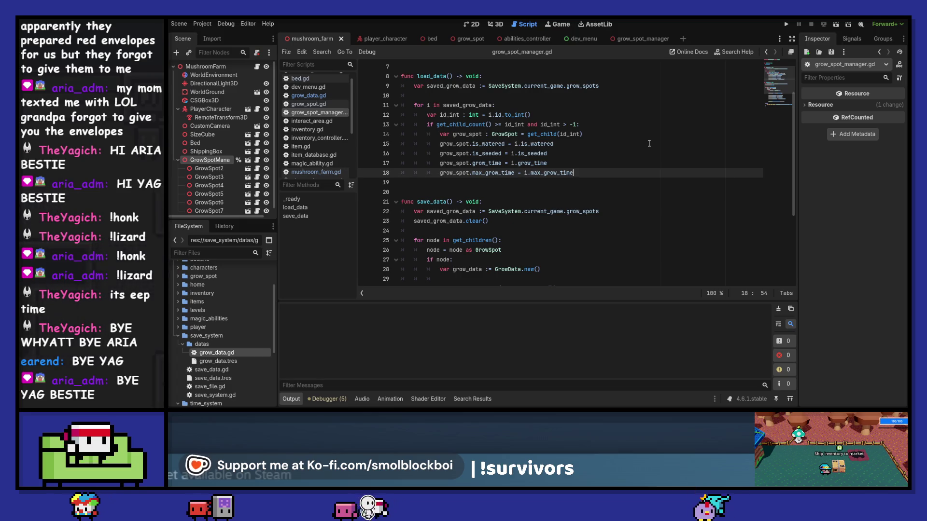
key(Return)
text(grow_spot.in)
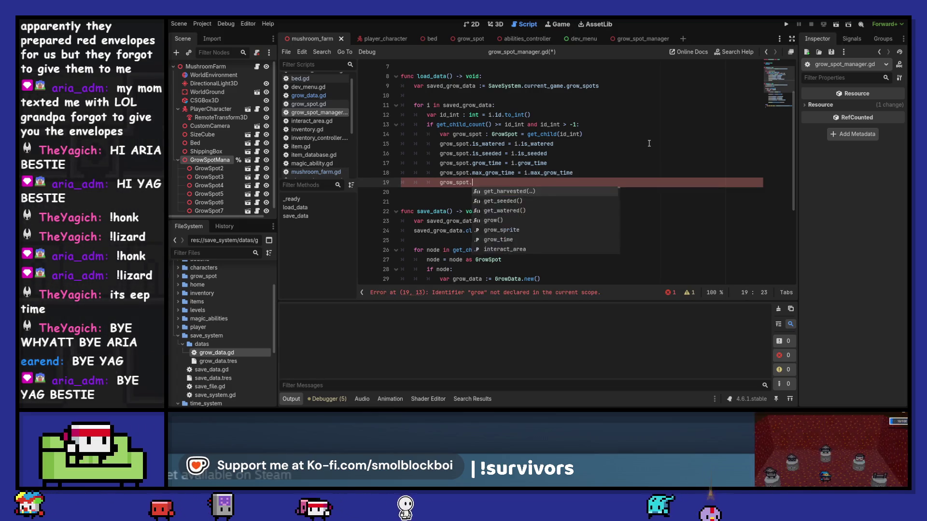
text(vent)
key(Return)
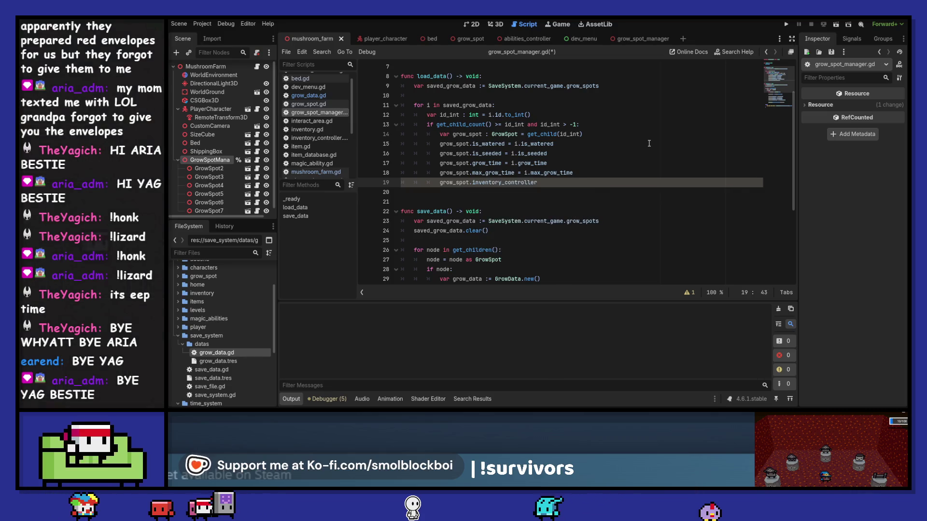
text(.inv)
key(Return)
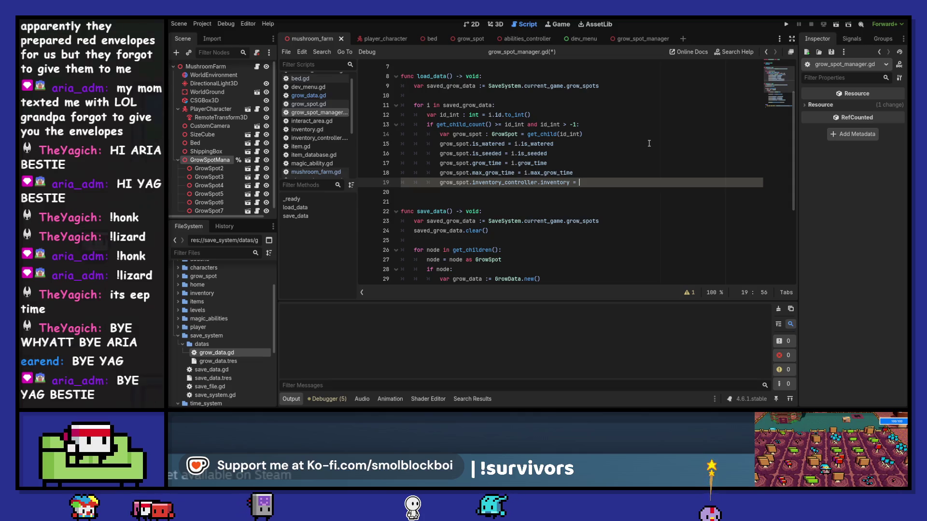
text(i.inv)
key(Return)
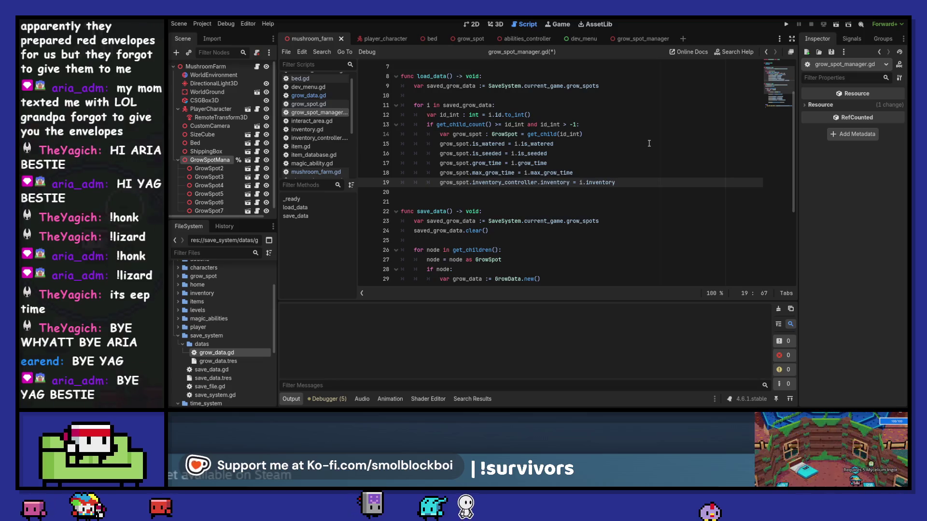
Copy the inventory assignment into save_data as a new line 37.
scroll(642, 145, down, 1)
shift+click(439, 152)
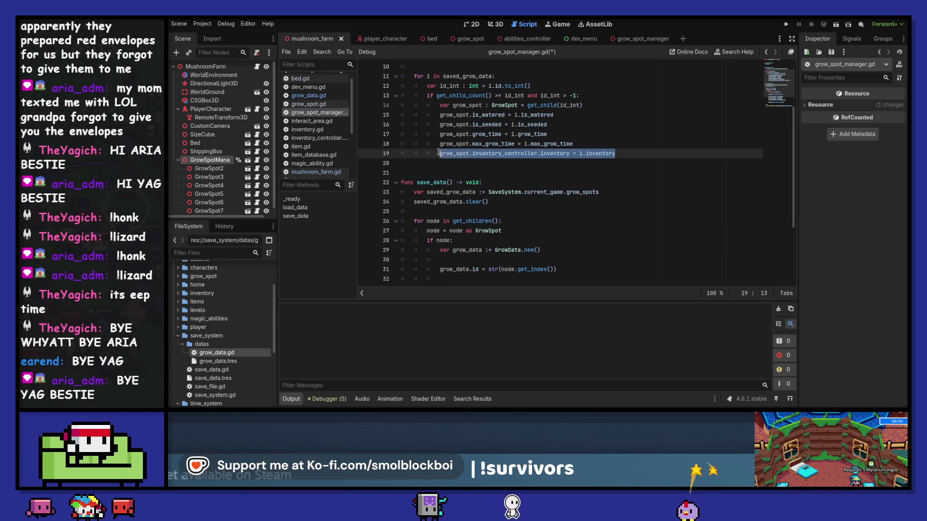
scroll(531, 193, down, 4)
click(608, 212)
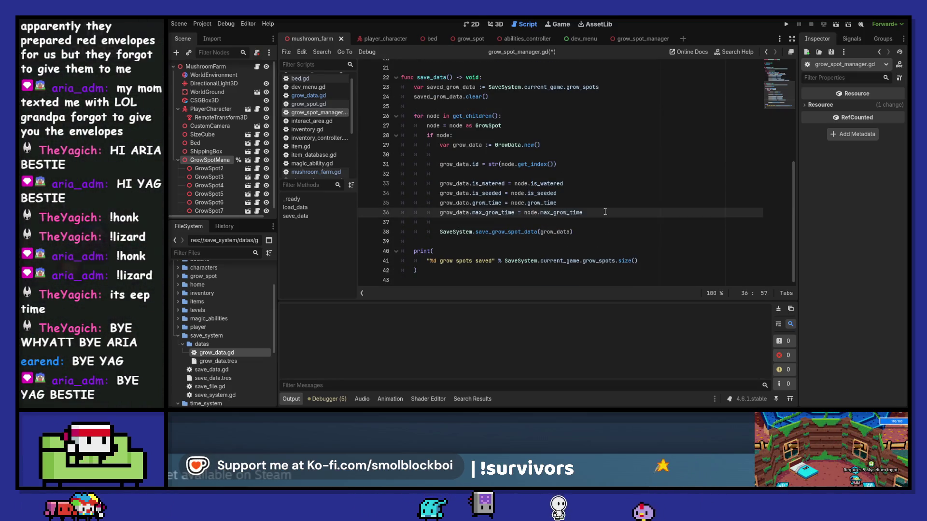
key(Return)
text(grow_spot.inventory_controller.inventory = i.inventory)
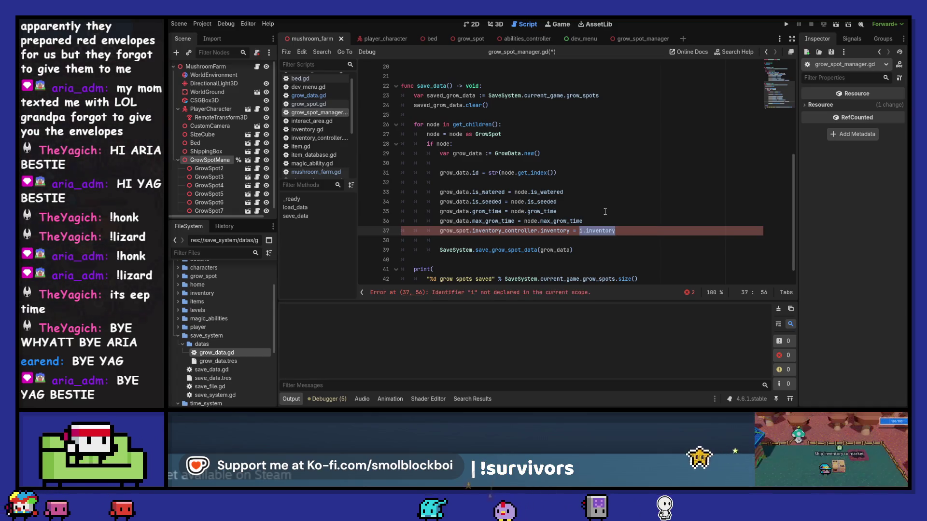
key(Left)
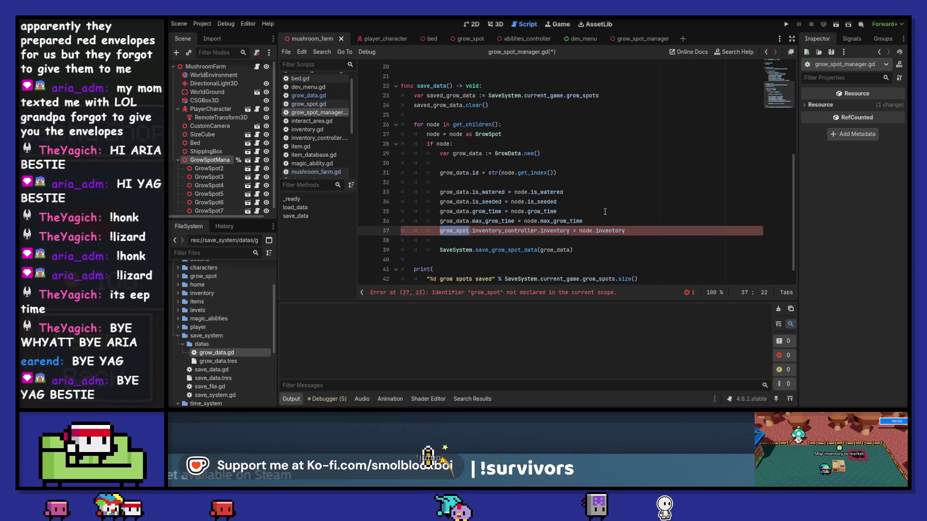
key(BackSpace)
key(BackSpace)
Rewrite line 37 as 'grow_data.inventory = node.inventory_controller.inventory', save, and run the game.
key(Up)
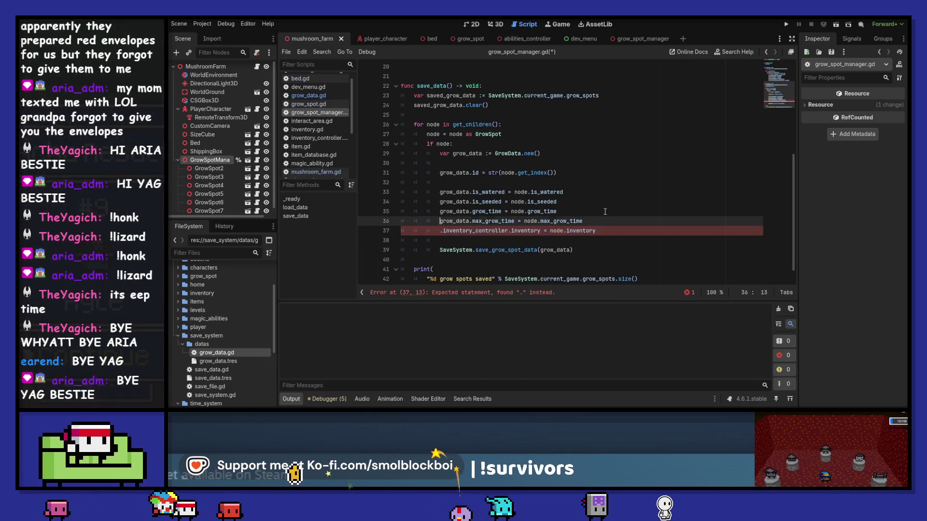
key(ctrl+shift+Right)
key(Down)
key(Home)
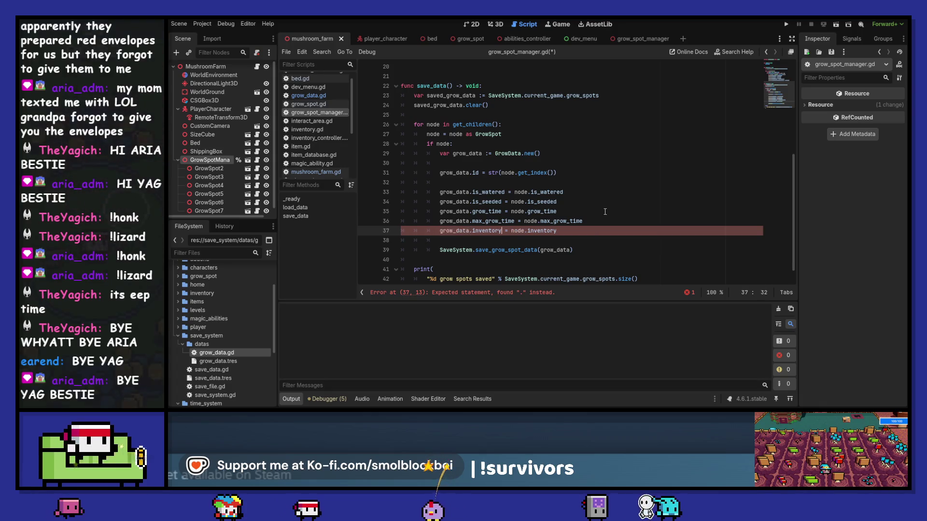
key(ctrl+Right)
key(ctrl+Right)
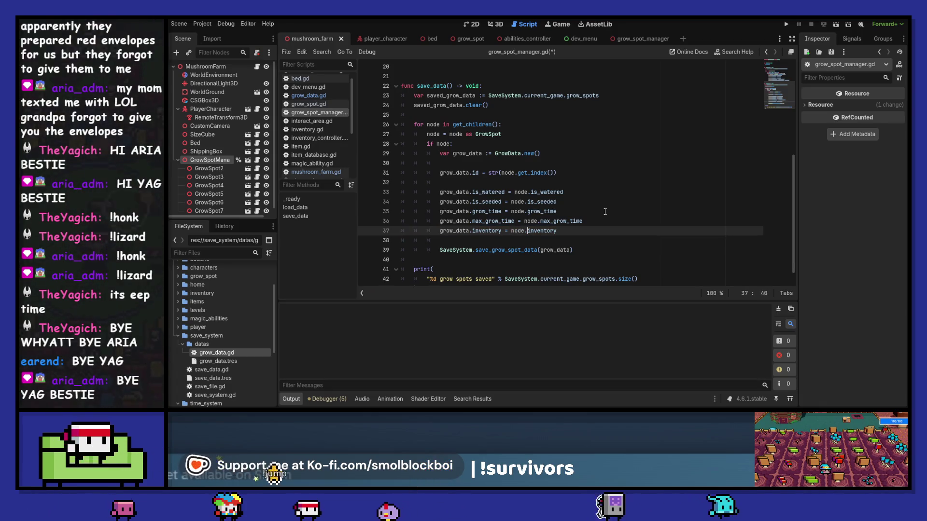
key(ctrl+Delete)
text(in)
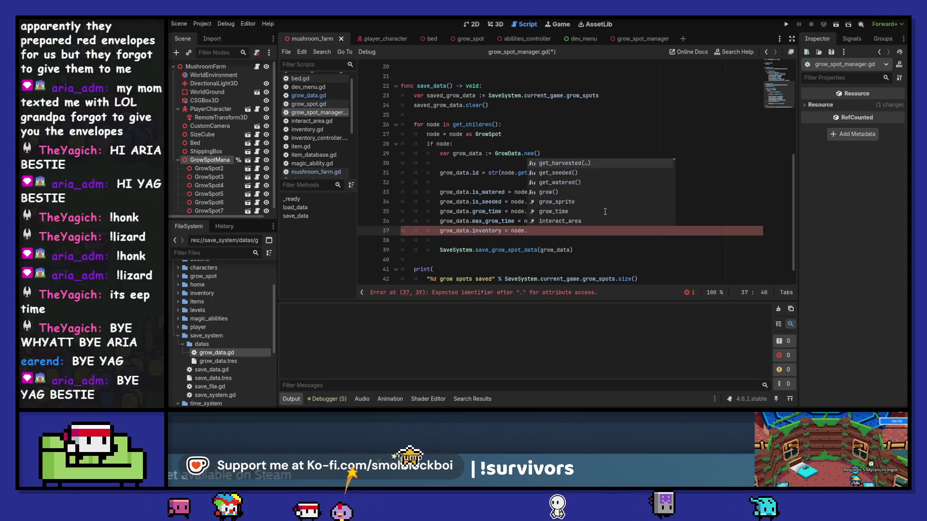
key(Down)
key(Return)
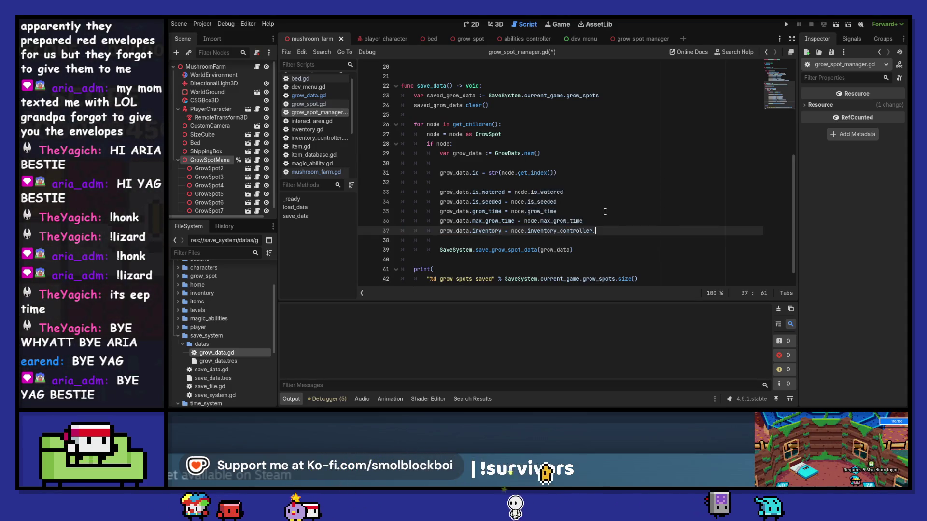
text(.in)
key(Return)
key(ctrl+s)
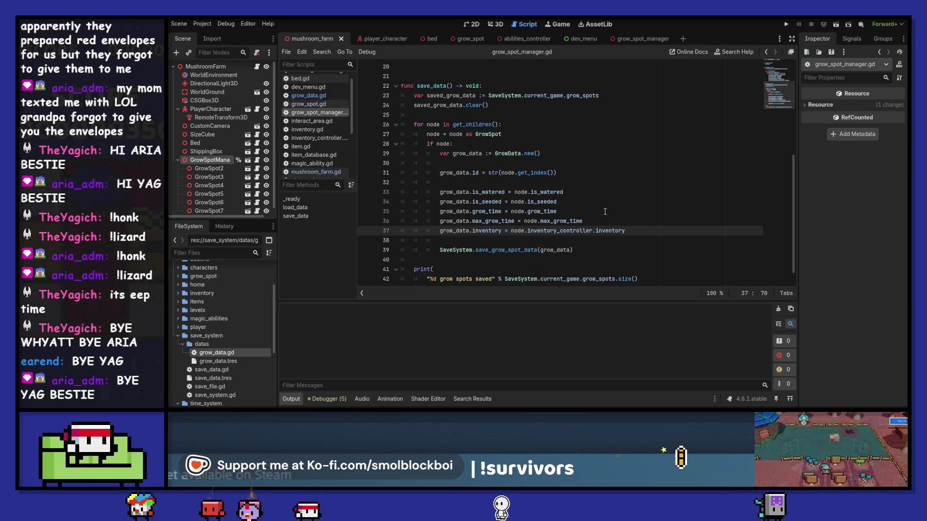
key(F5)
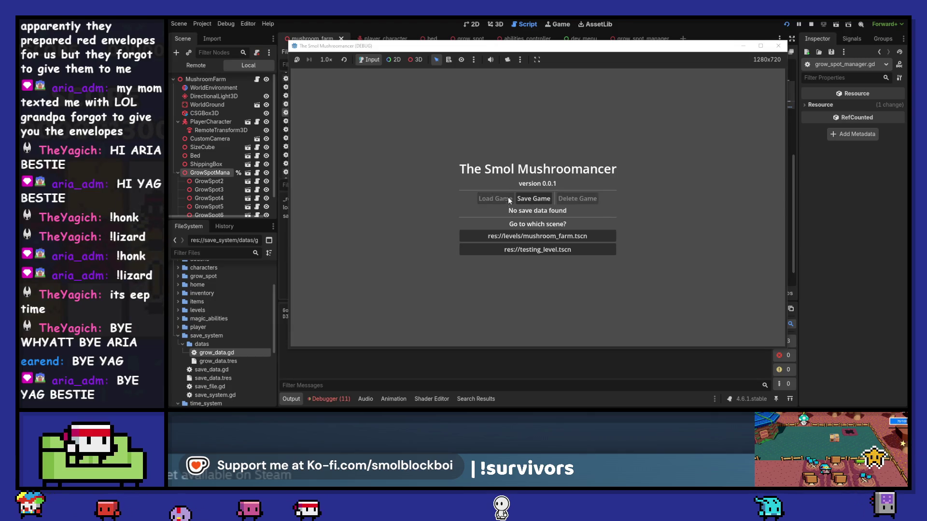
Load the mushroom farm level, water and seed grow spots, and sleep to a new day.
click(538, 236)
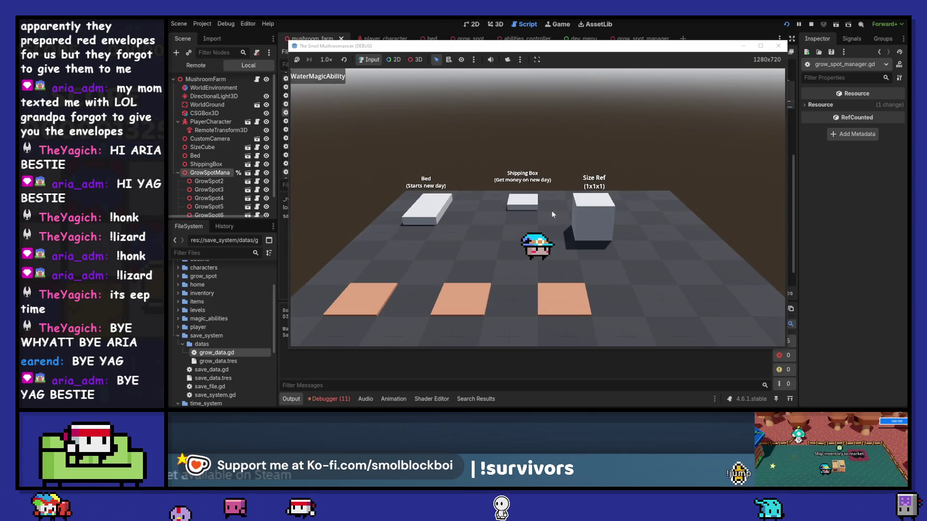
key(s)
click(559, 196)
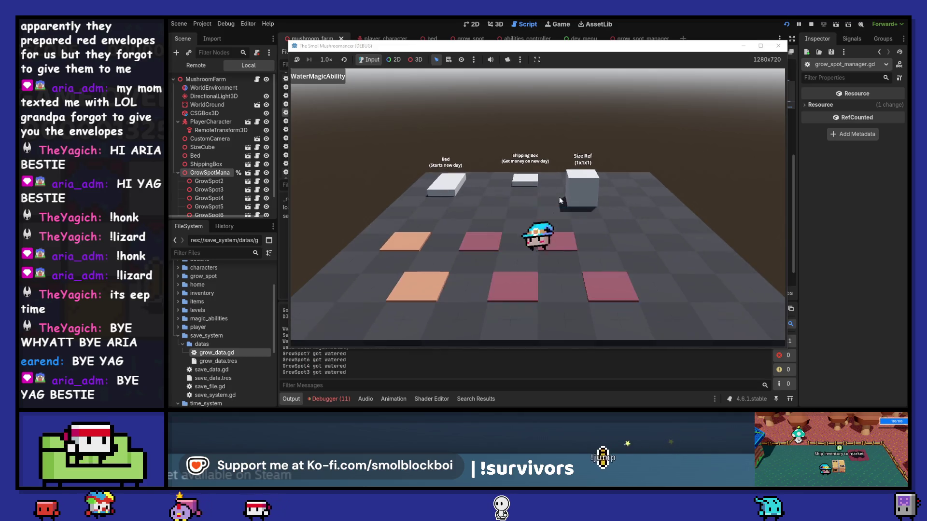
key(a)
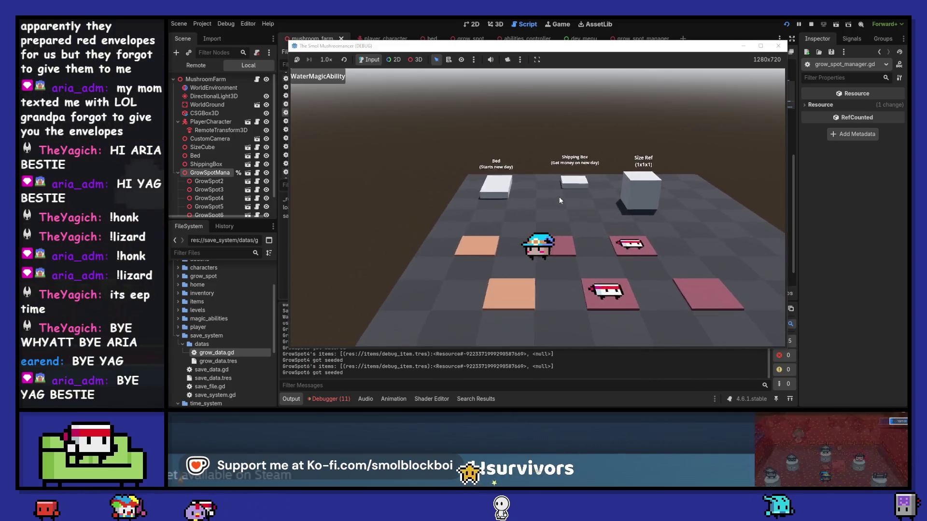
key(e)
key(d)
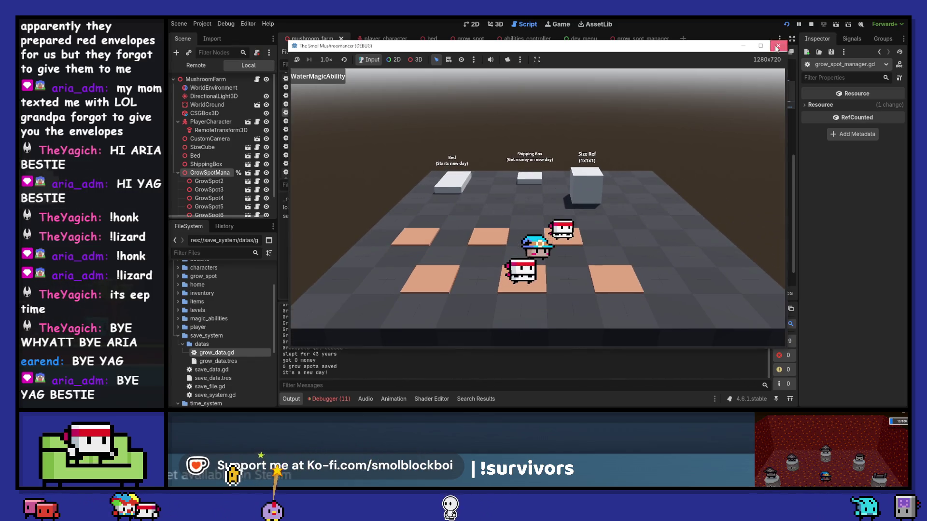
Relaunch the game, reload the farm level, and seed two adjacent grow spots.
click(777, 48)
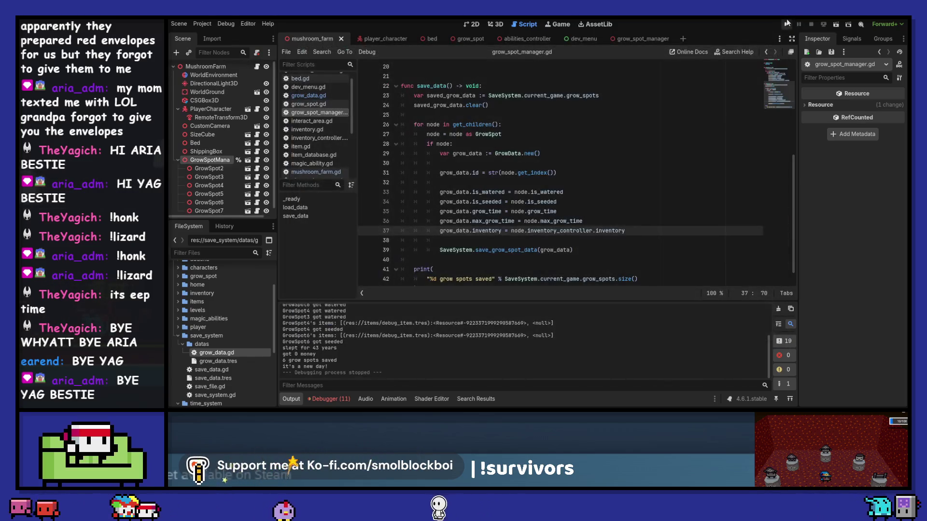
key(F5)
click(548, 237)
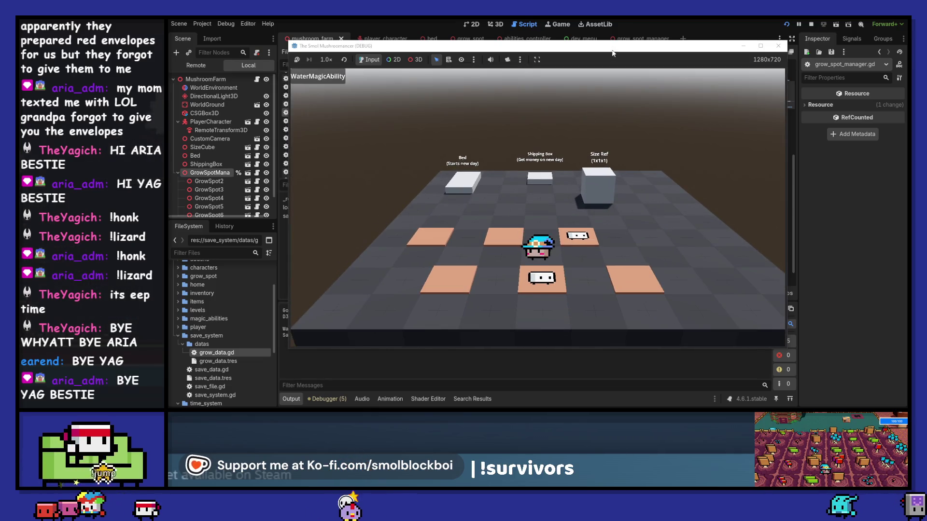
key(d)
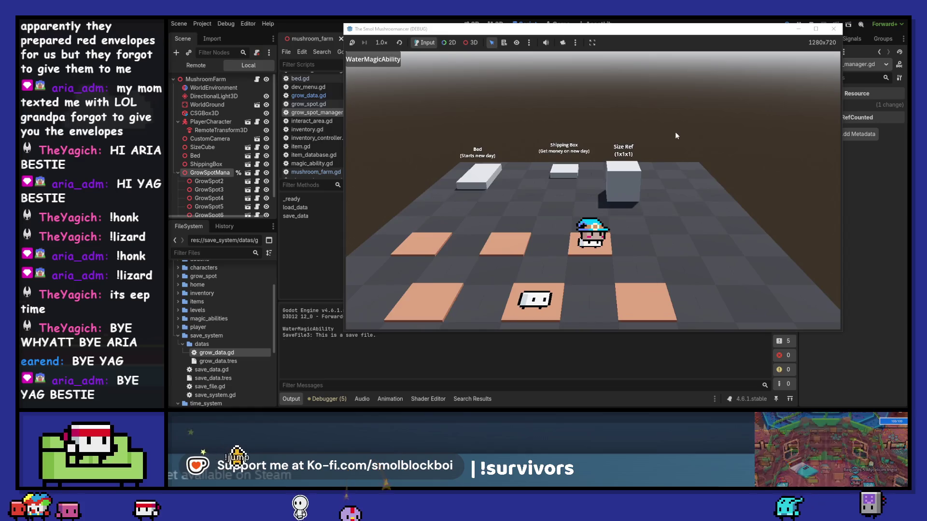
key(e)
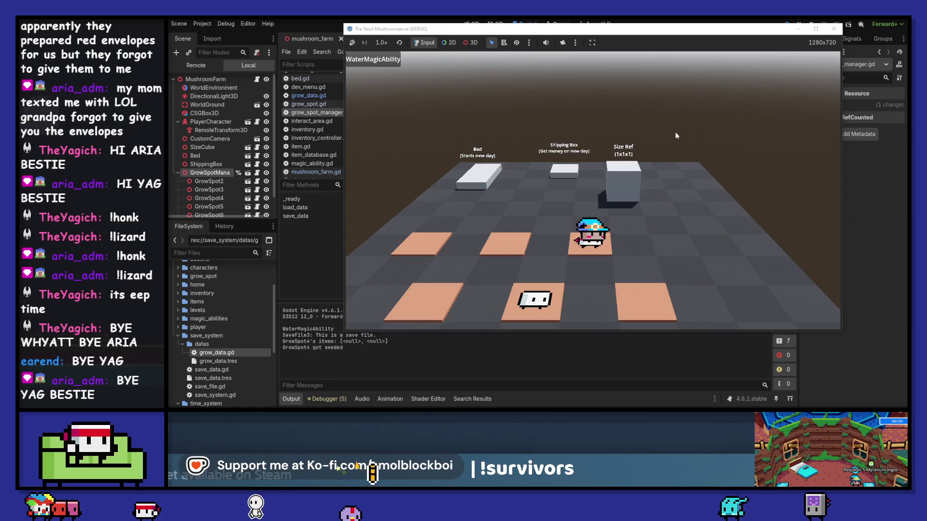
key(a)
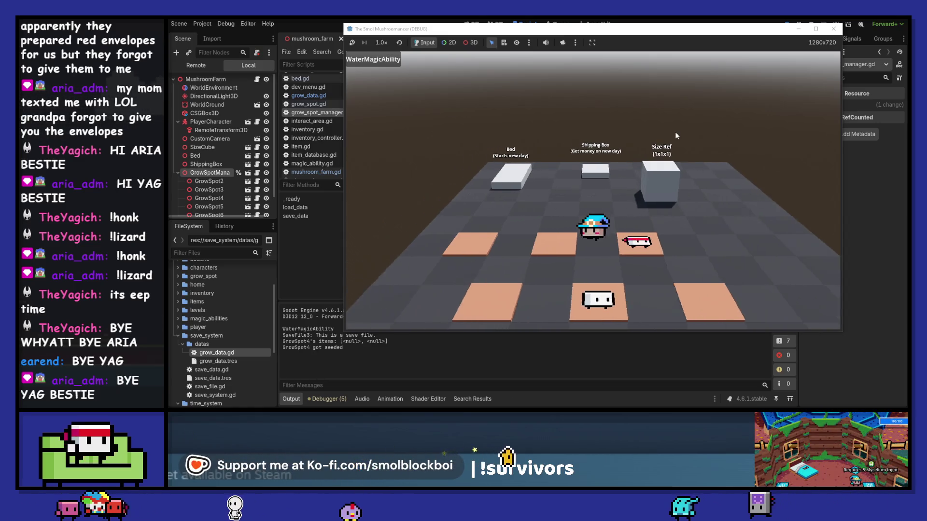
key(e)
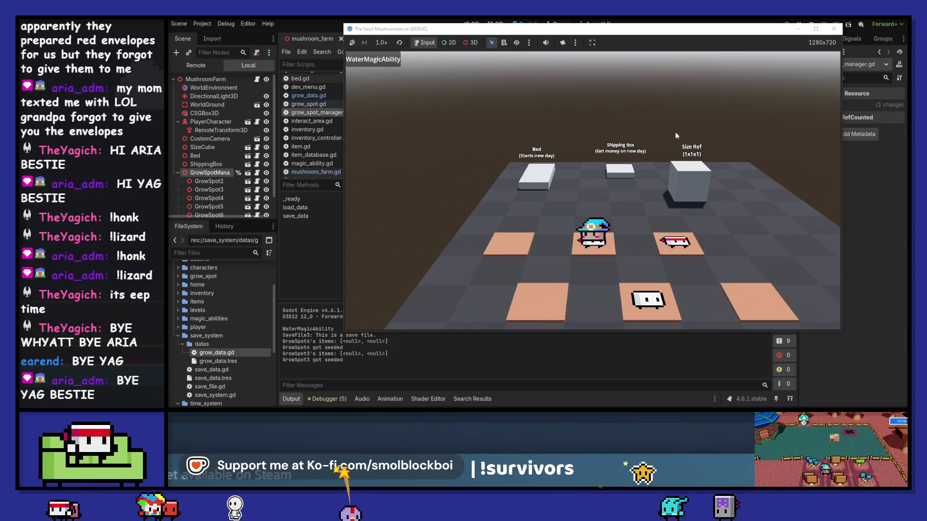
Cast water magic on the seeded spots, sleep in the bed, and harvest the grown crop.
key(w)
key(q)
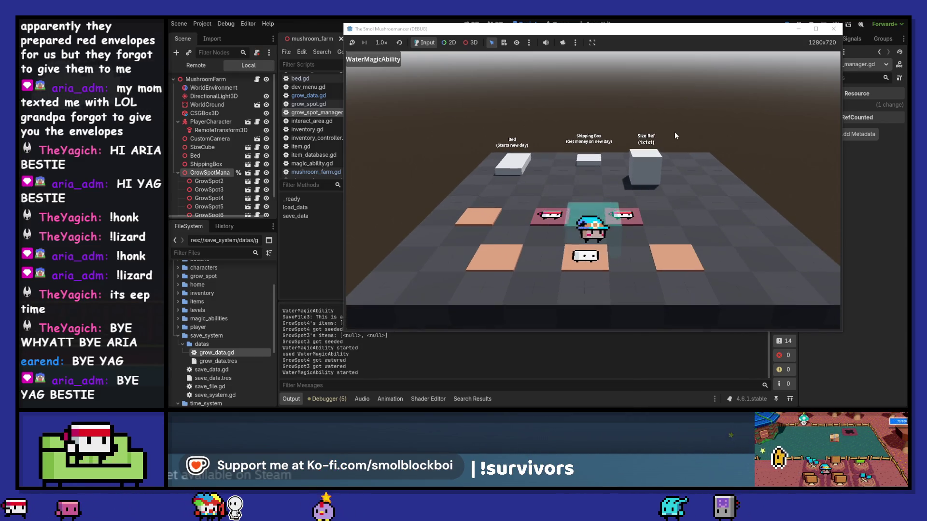
click(674, 132)
key(w)
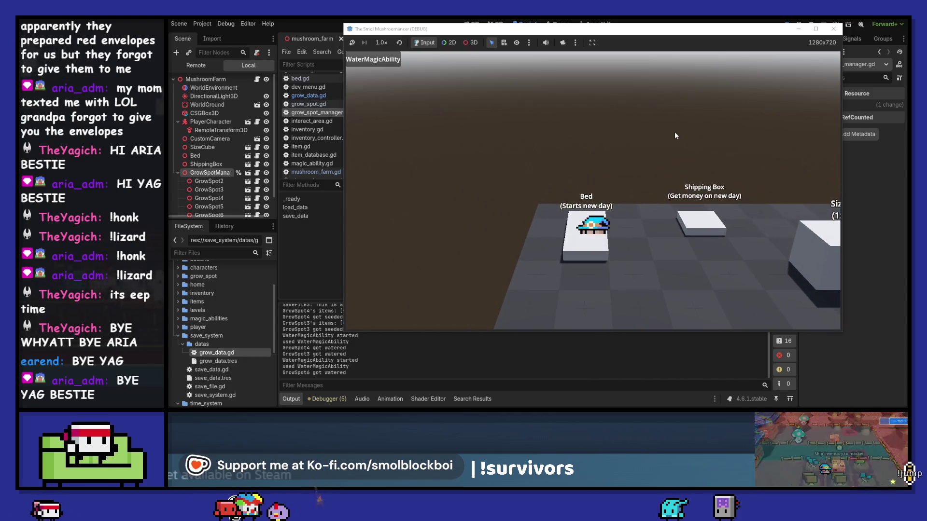
key(e)
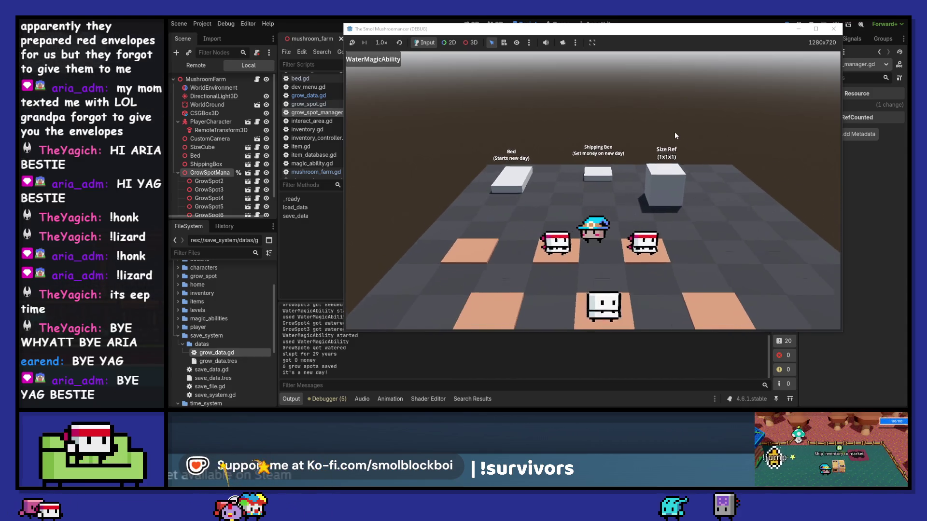
key(a)
key(e)
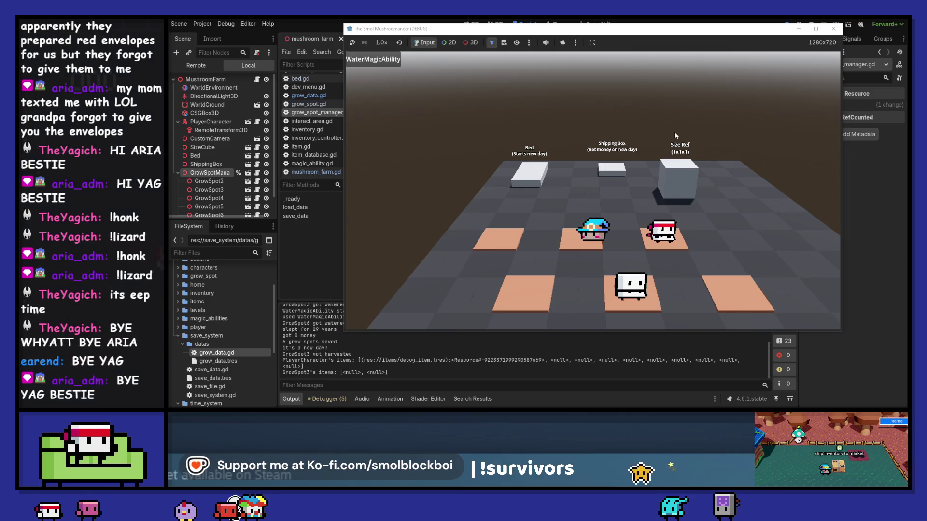
Seed the next grow spot, then walk right across the farm harvesting and seeding spots.
key(w)
key(e)
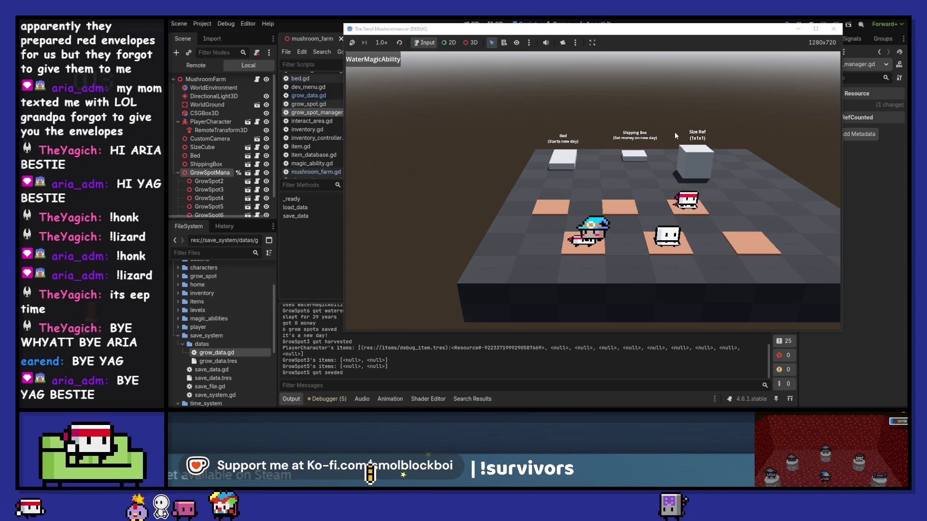
key(e)
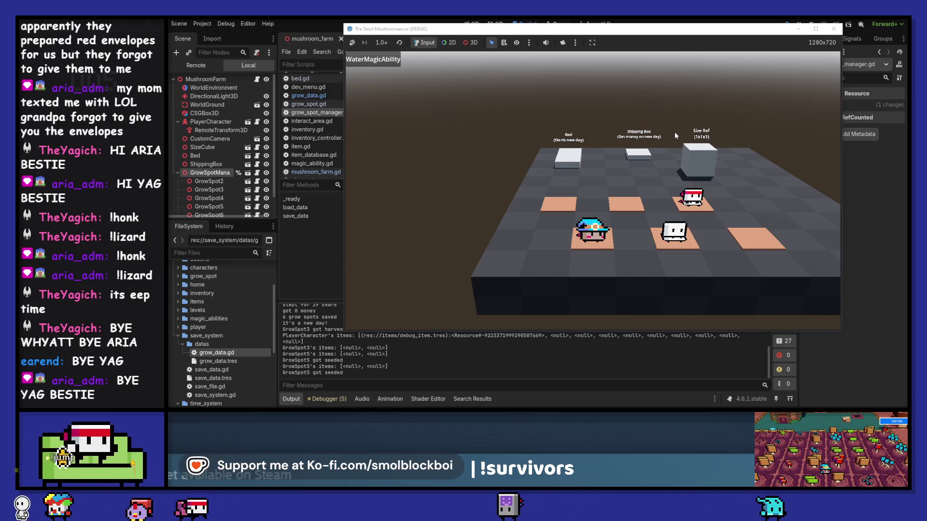
key(d)
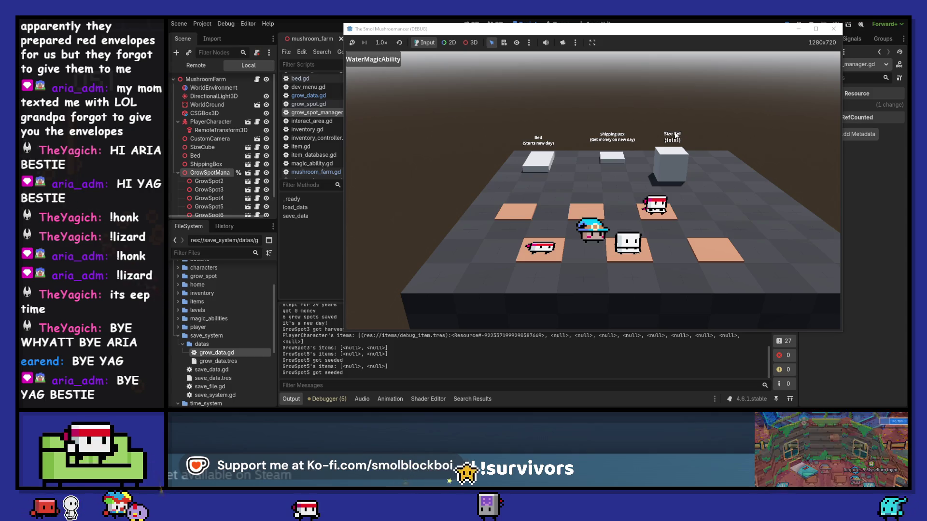
key(d)
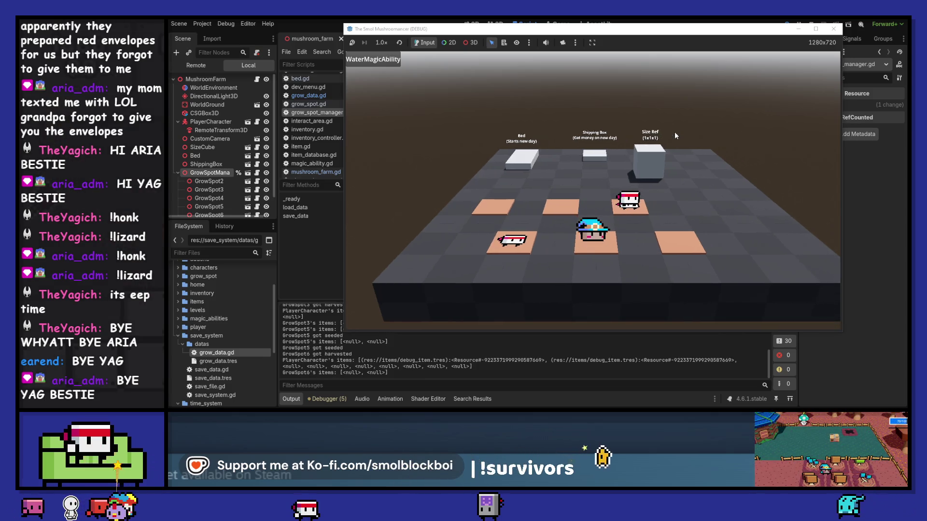
key(d)
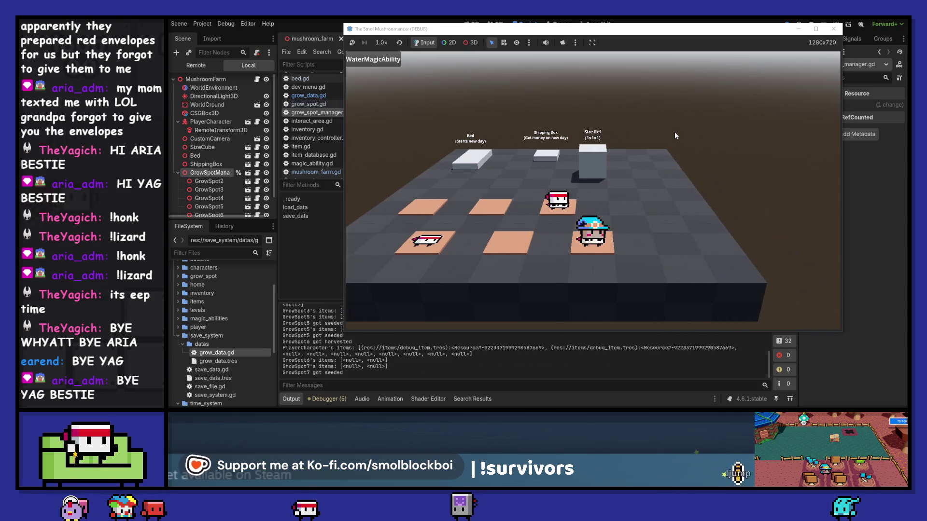
Water GrowSpot4, 6 and 7, sleep to a new day, and harvest a grown mushroom.
key(w)
key(space)
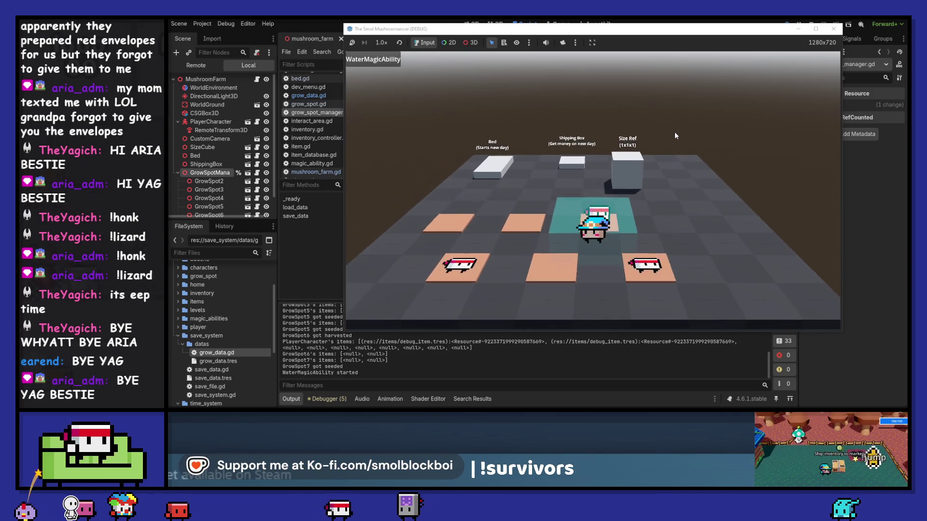
key(w)
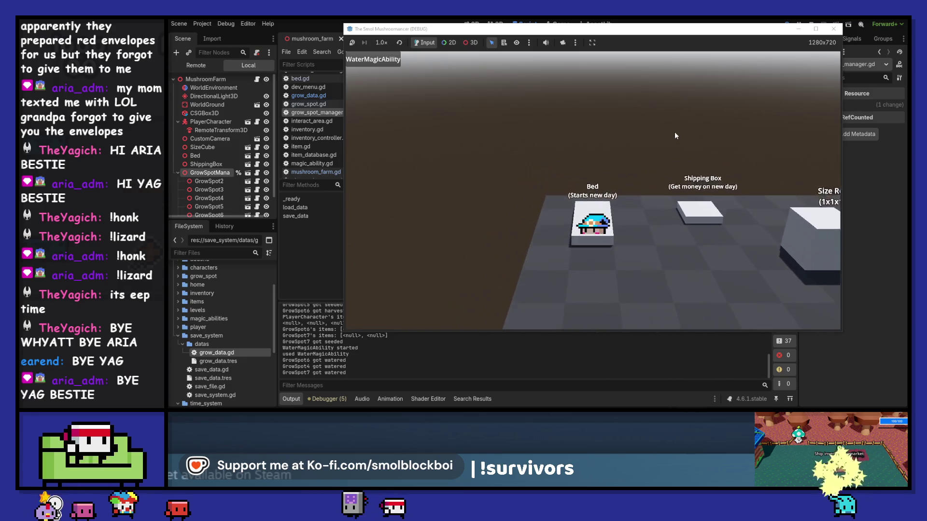
key(s)
key(d)
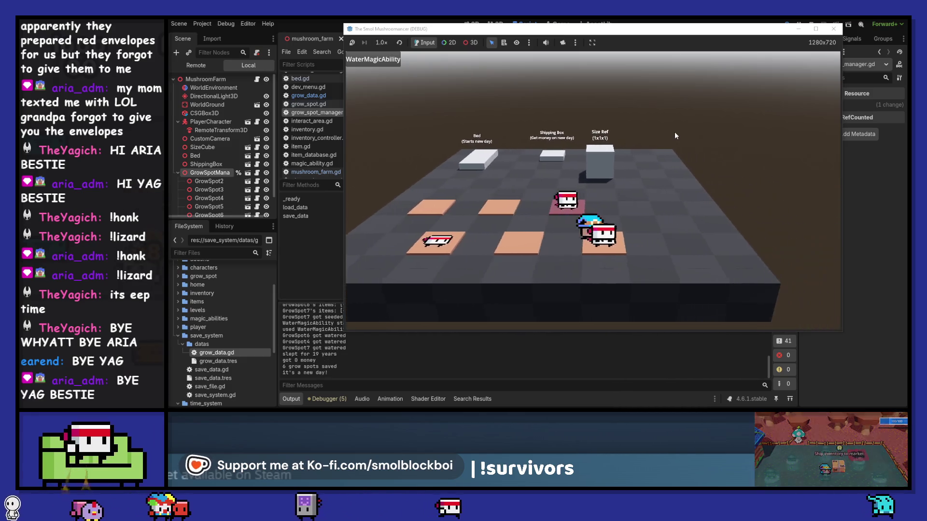
key(e)
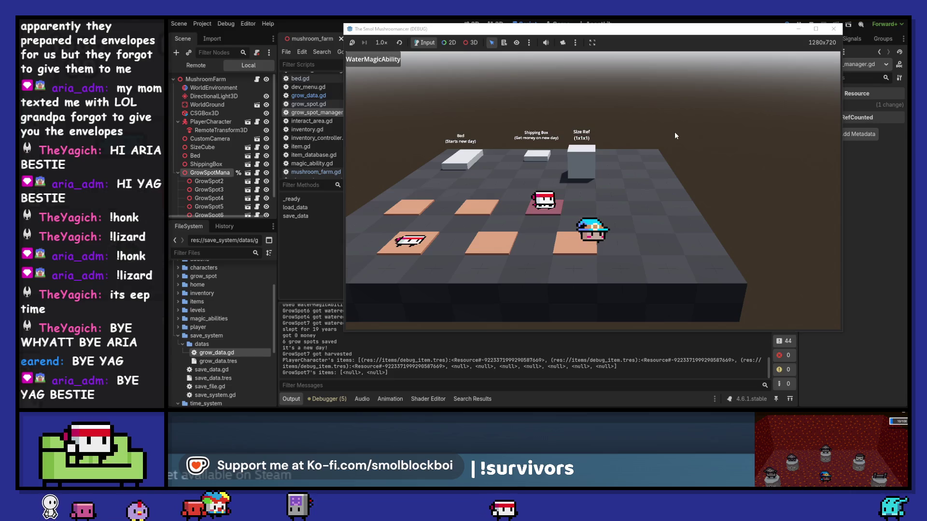
Stop the game, review get_watered in grow_spot.gd, and relaunch the project.
click(834, 32)
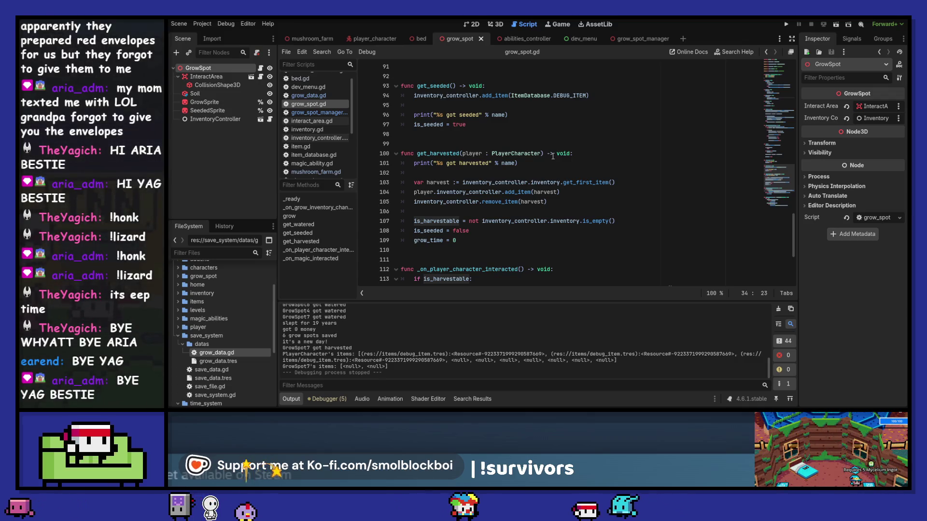
scroll(552, 156, up, 4)
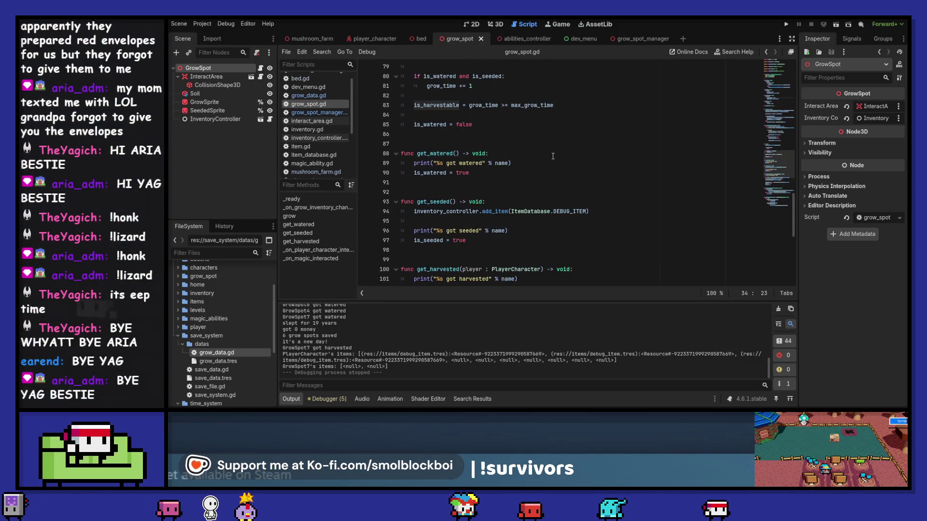
click(786, 25)
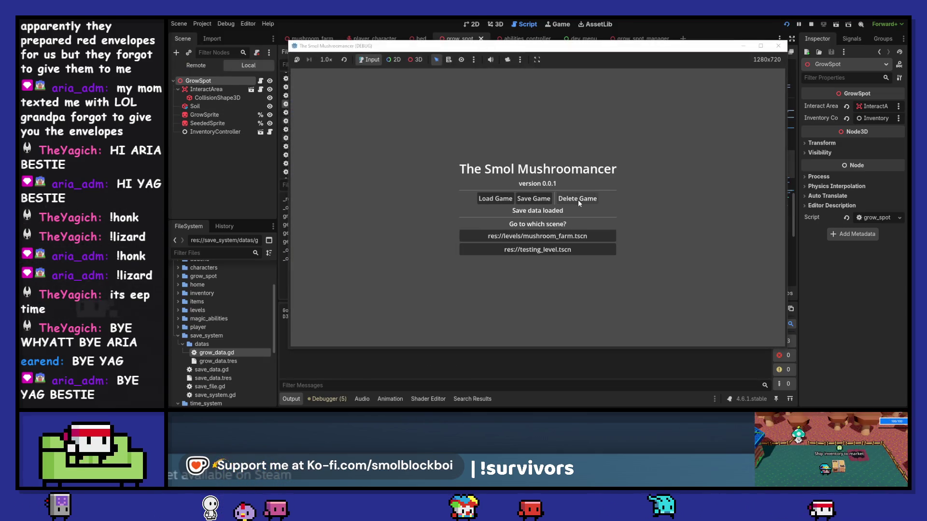
click(534, 235)
drag(574, 46, 623, 25)
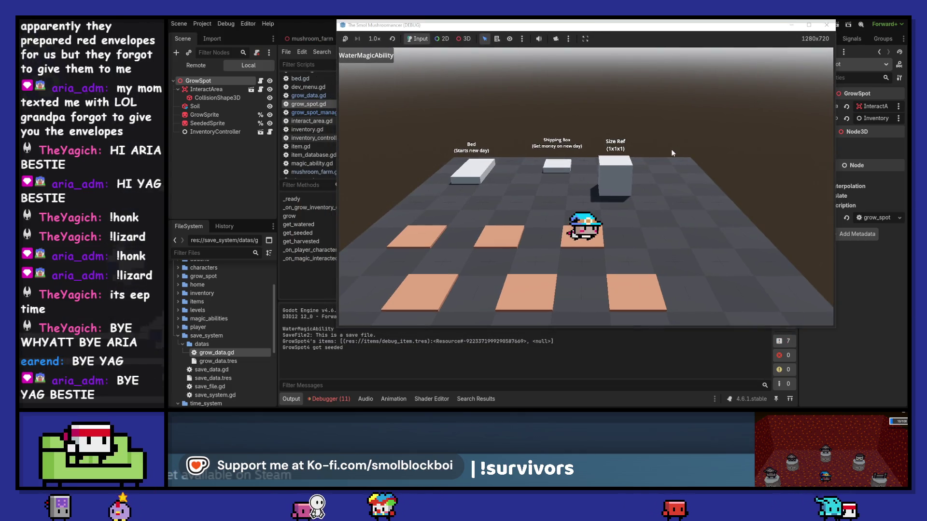
key(e)
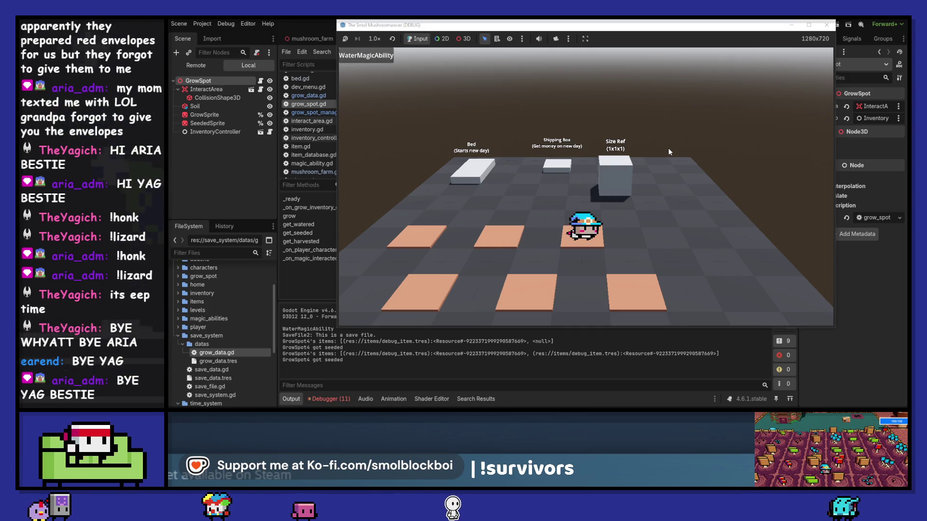
key(q)
key(q)
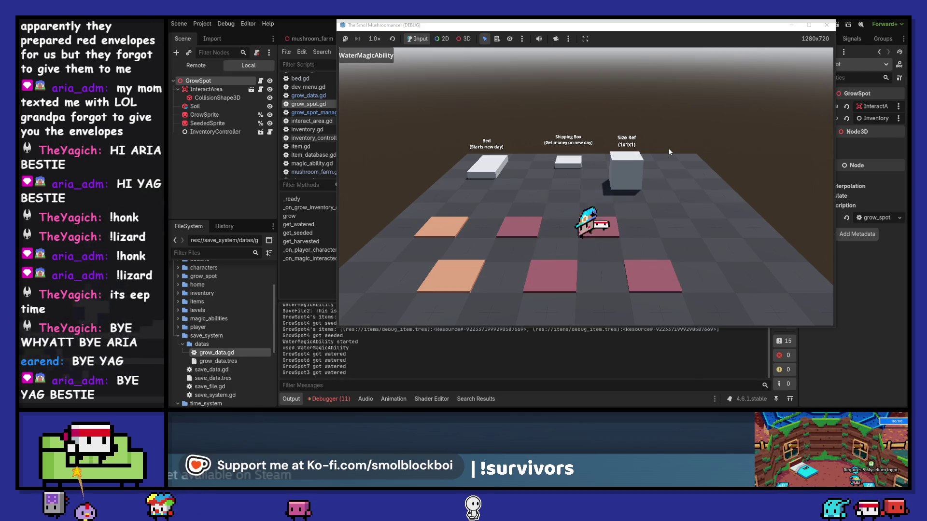
key(w)
key(e)
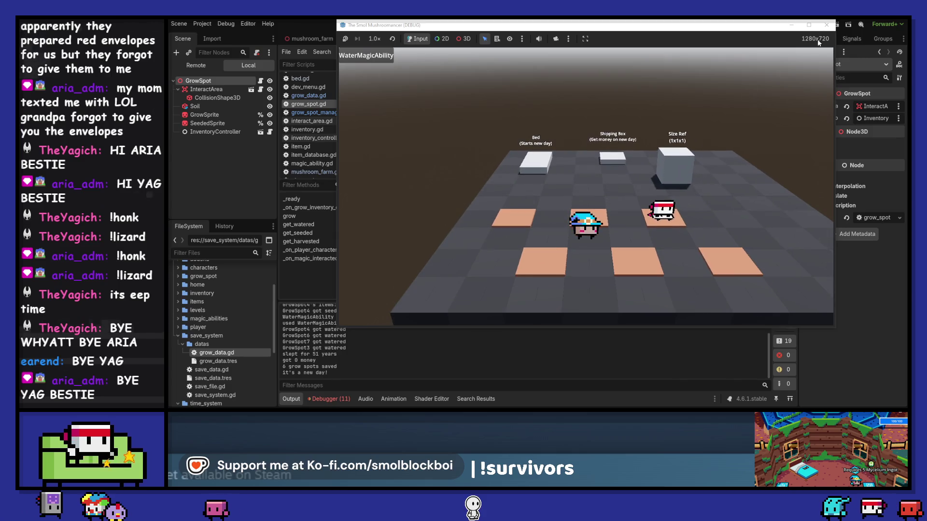
click(827, 24)
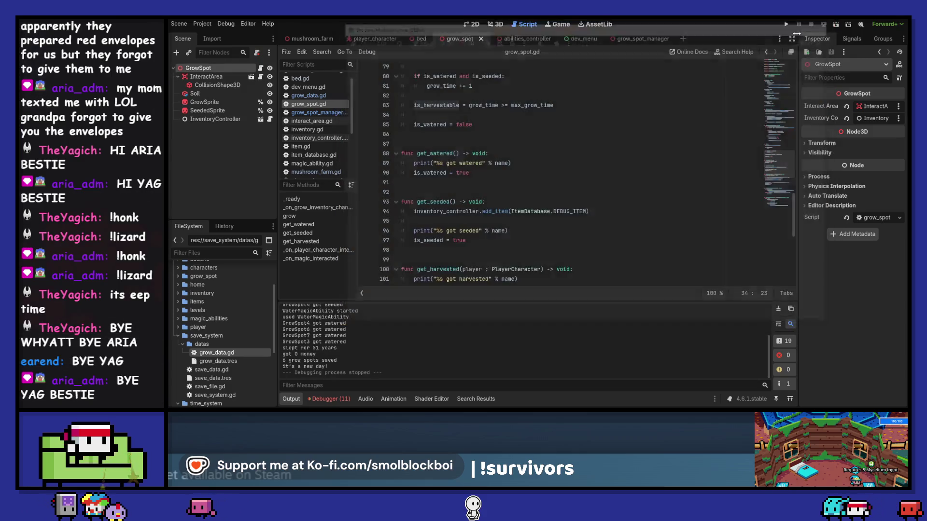
click(787, 24)
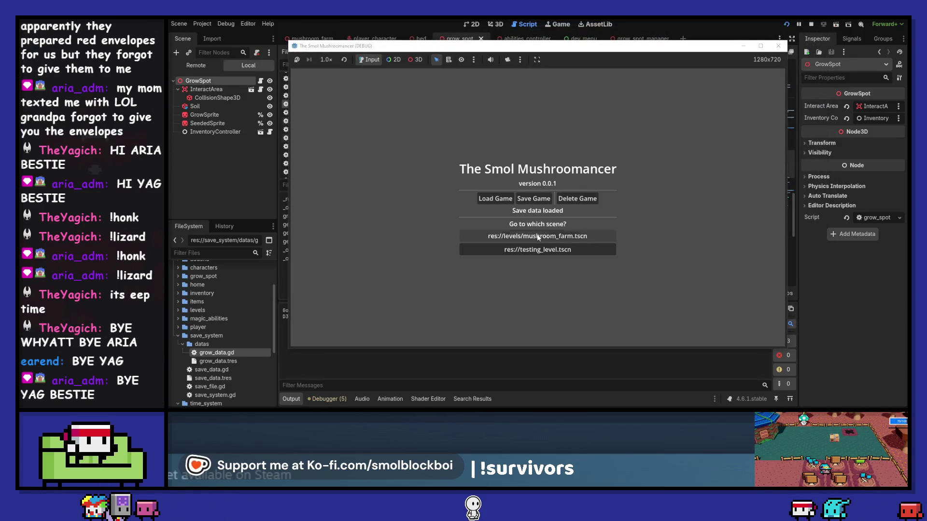
Load the mushroom farm level, move the game window aside, and water a grow spot.
click(537, 237)
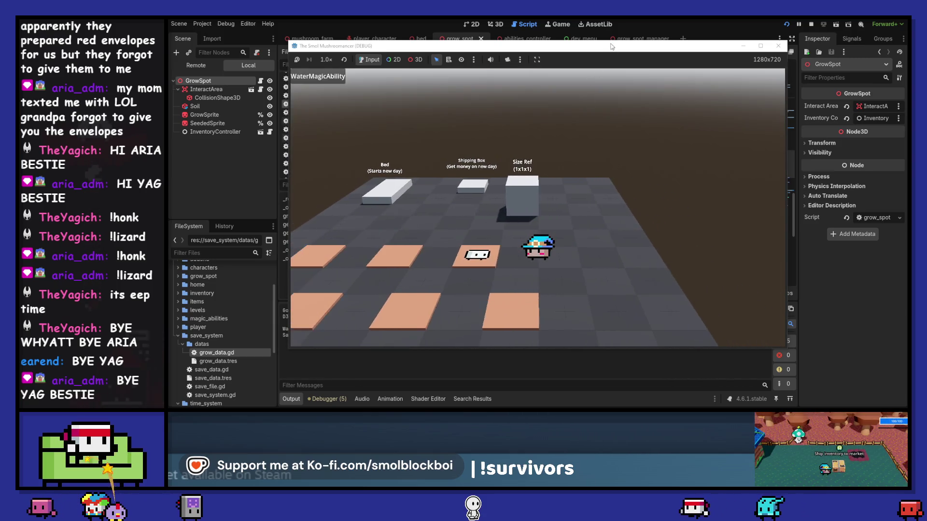
drag(592, 46, 667, 24)
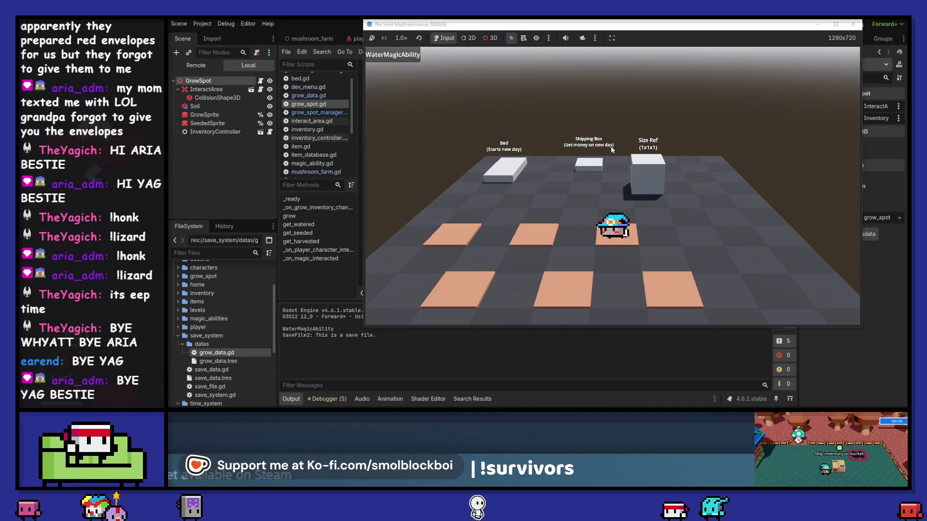
key(e)
key(w)
key(a)
Sleep in the bed to a new day and harvest the grown crop, retrying once.
key(w)
key(a)
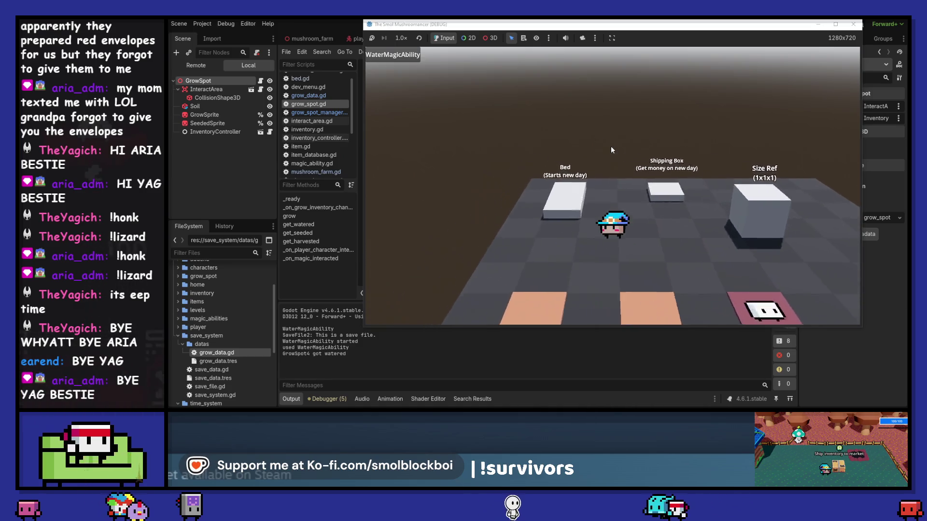
key(e)
key(s)
key(d)
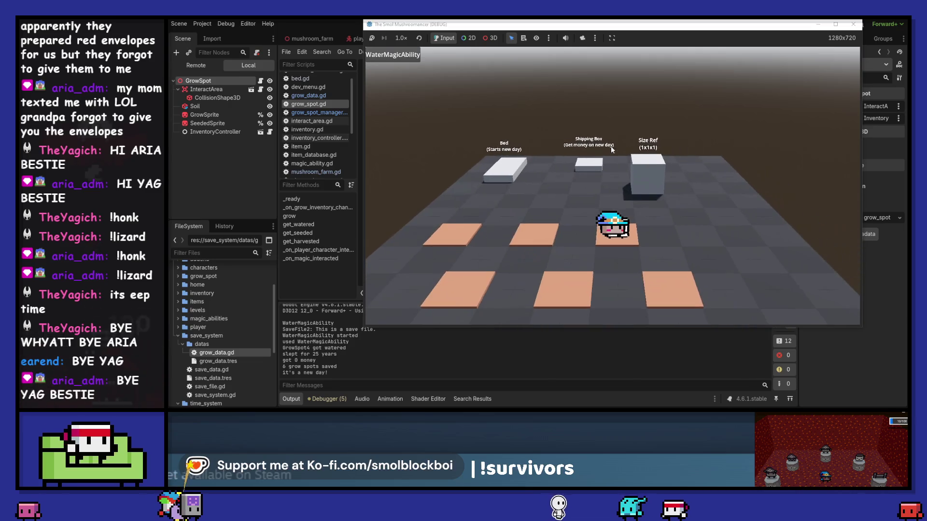
key(e)
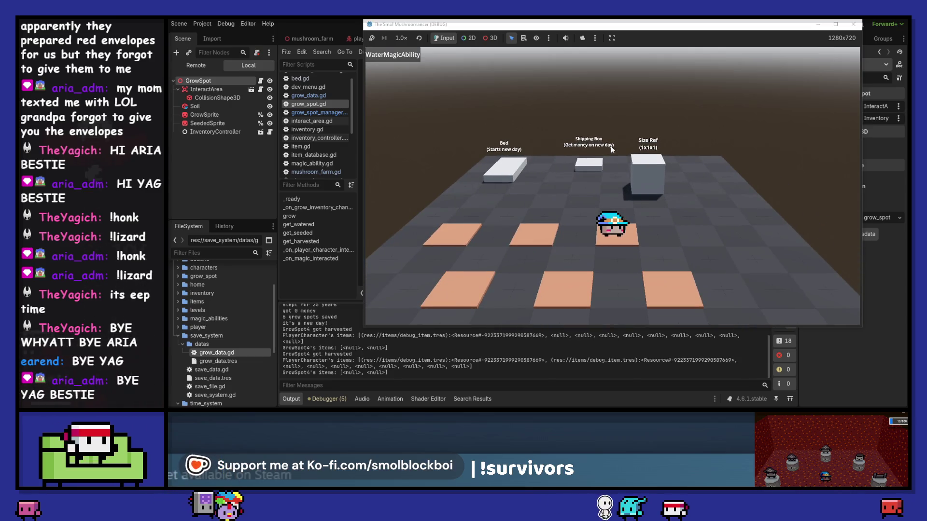
key(e)
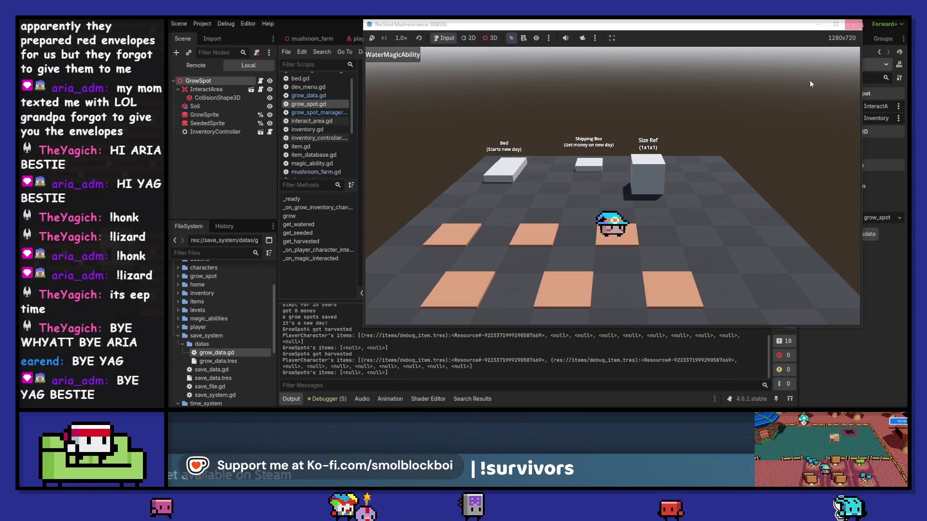
Cast water on nearby plots and seed two plots while walking left.
key(w)
click(680, 178)
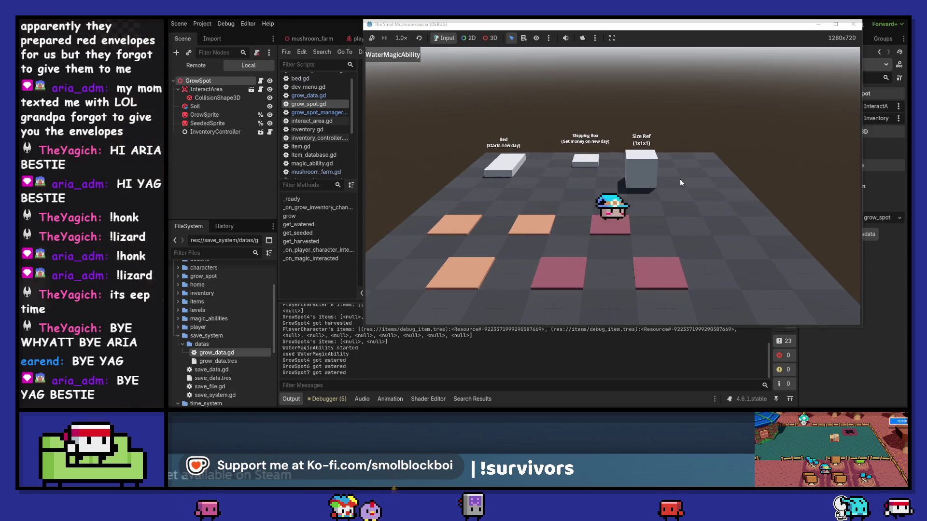
key(e)
key(a)
click(680, 183)
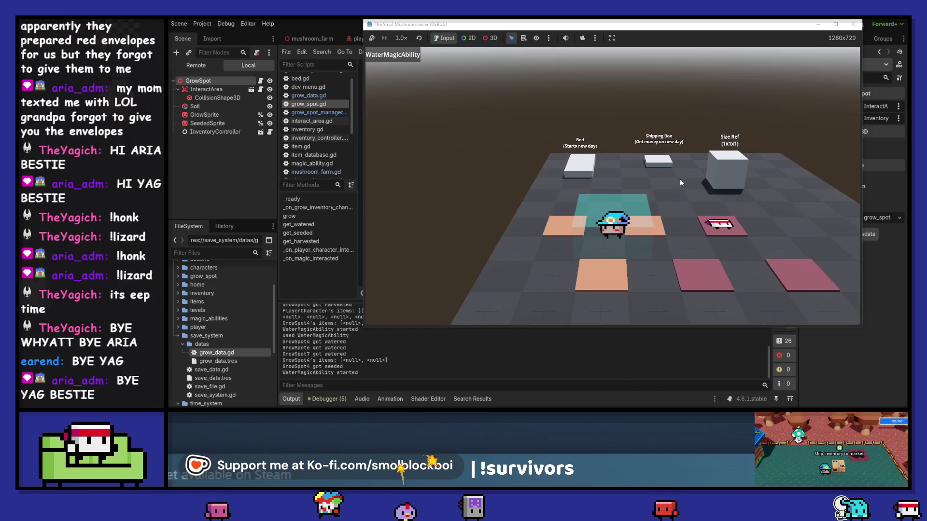
key(e)
key(a)
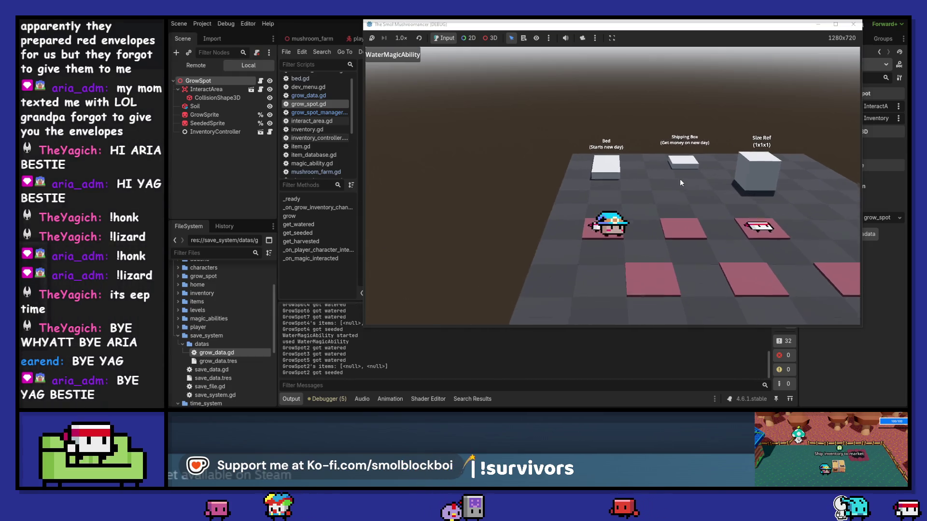
key(e)
Sleep in the bed to a new day, then stop and relaunch the game.
key(w)
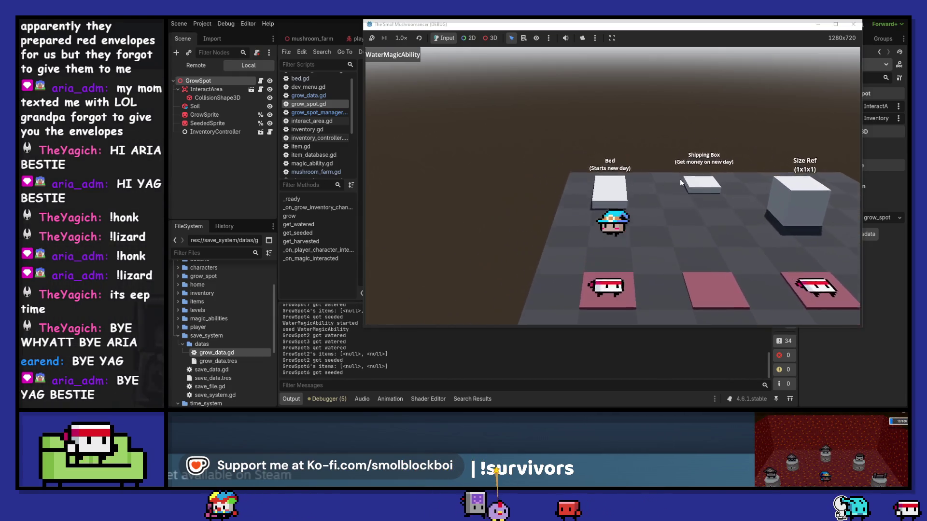
key(e)
key(d)
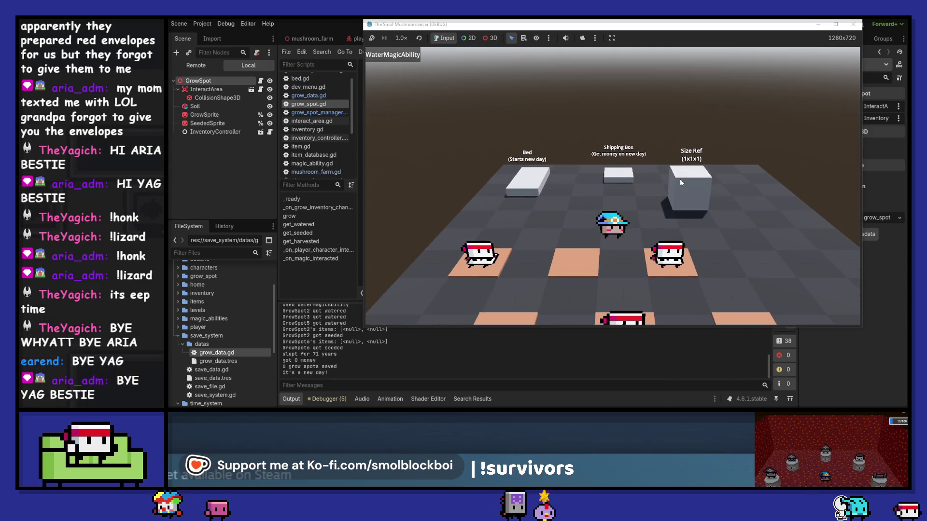
click(853, 25)
click(788, 24)
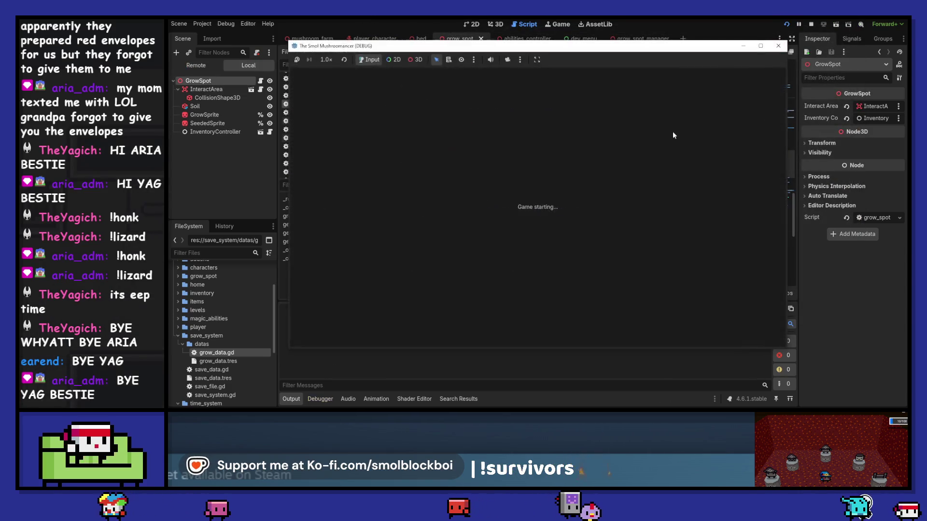
Open the mushroom farm scene, water the left and nearby plots, and sleep to a new day.
click(601, 222)
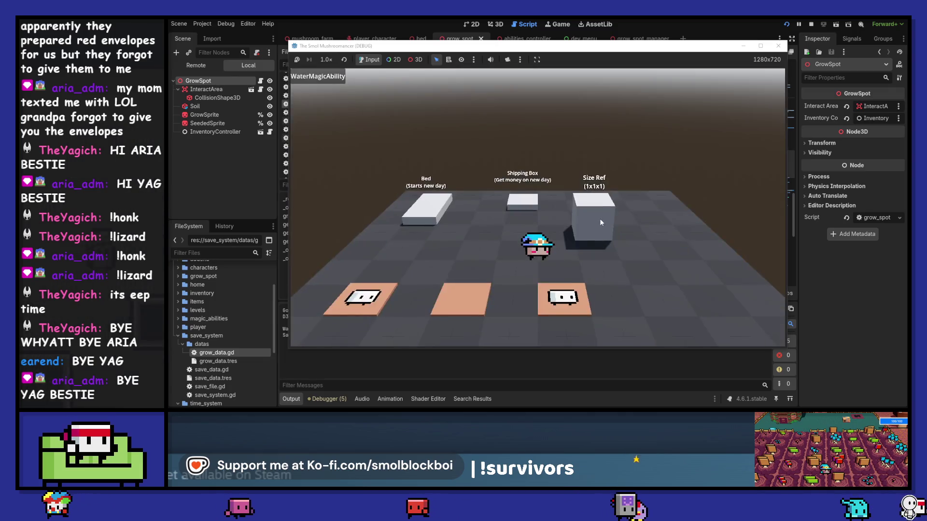
key(s)
key(a)
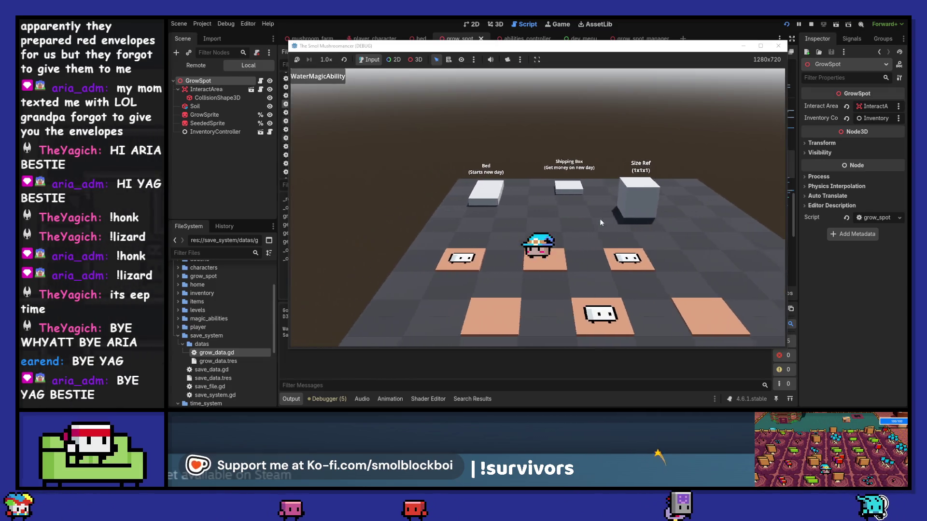
key(e)
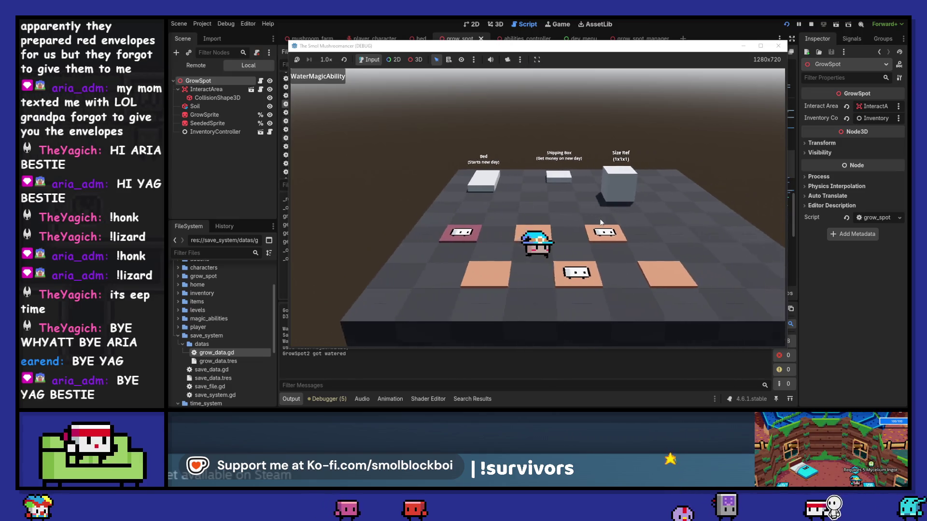
key(e)
key(w)
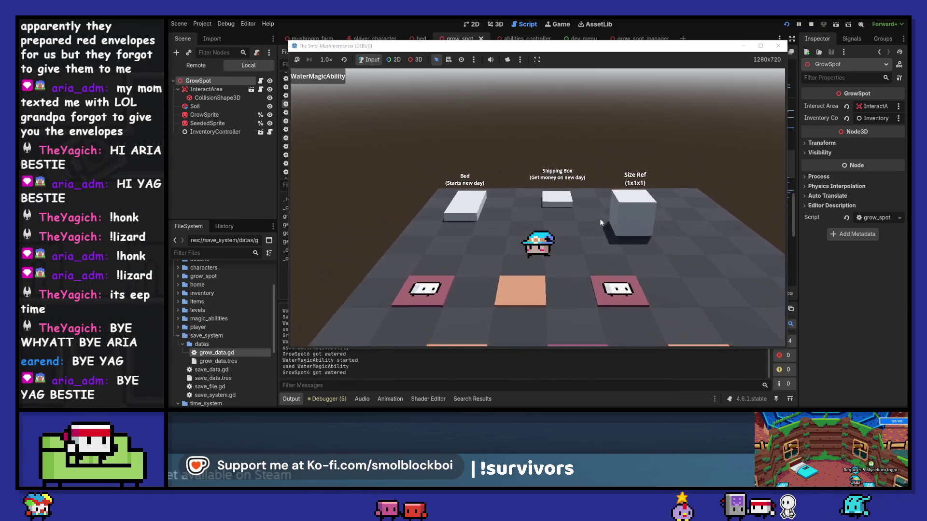
key(w)
key(a)
key(e)
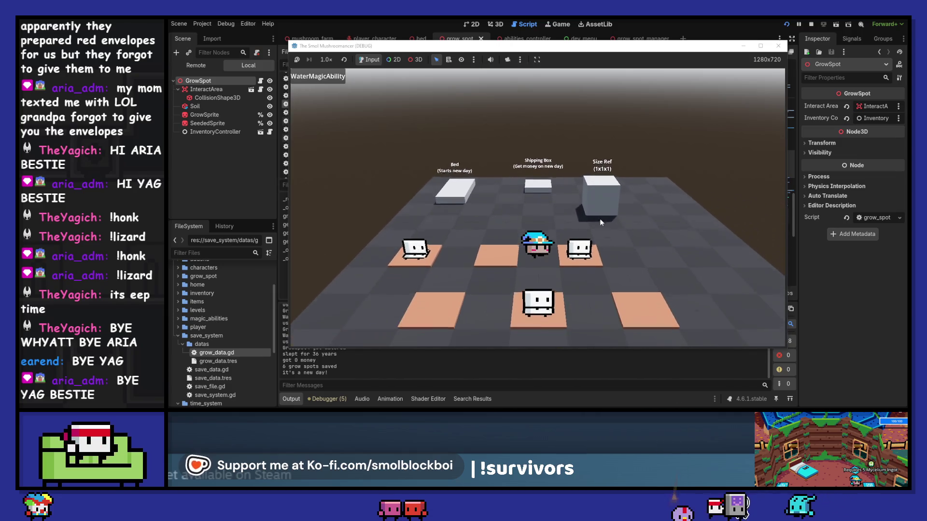
Harvest GrowSpot6, GrowSpot4 and GrowSpot2, reseed one plot, and restart the game.
key(s)
key(e)
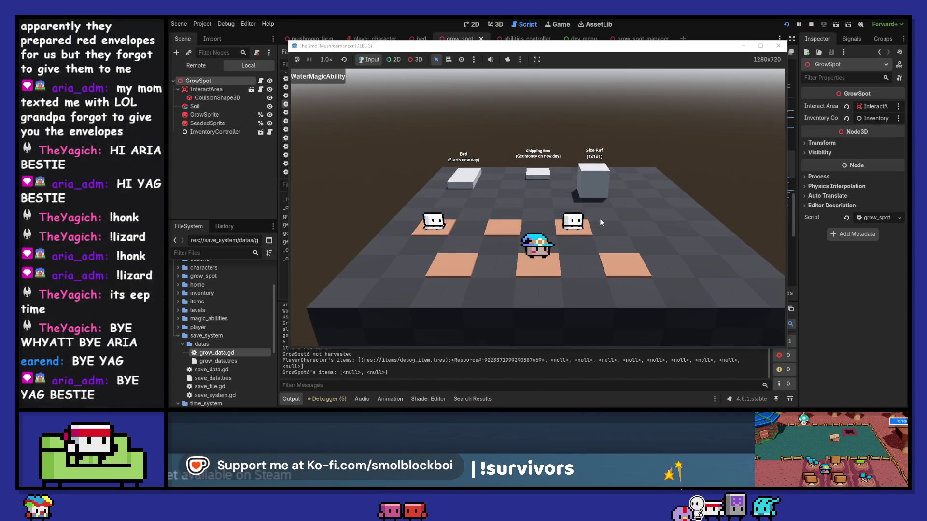
key(w)
key(d)
key(e)
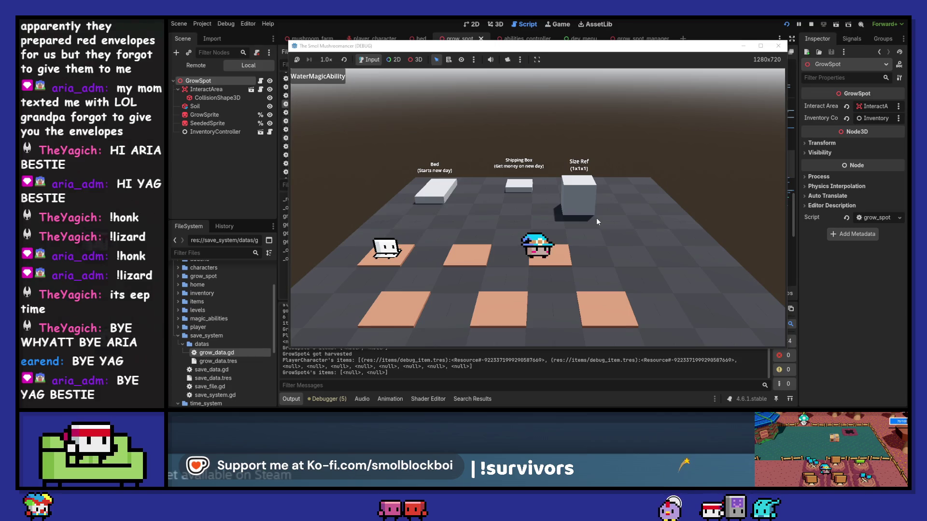
key(a)
key(e)
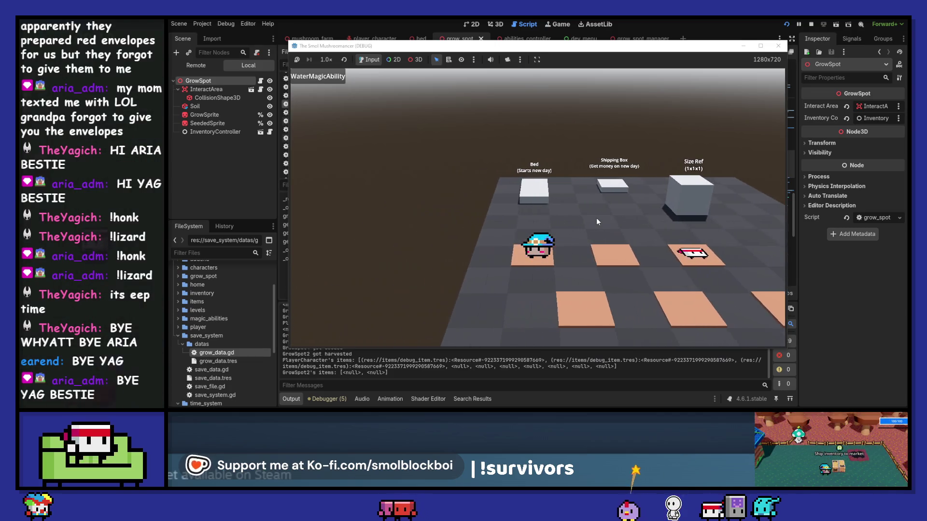
key(e)
key(d)
click(787, 23)
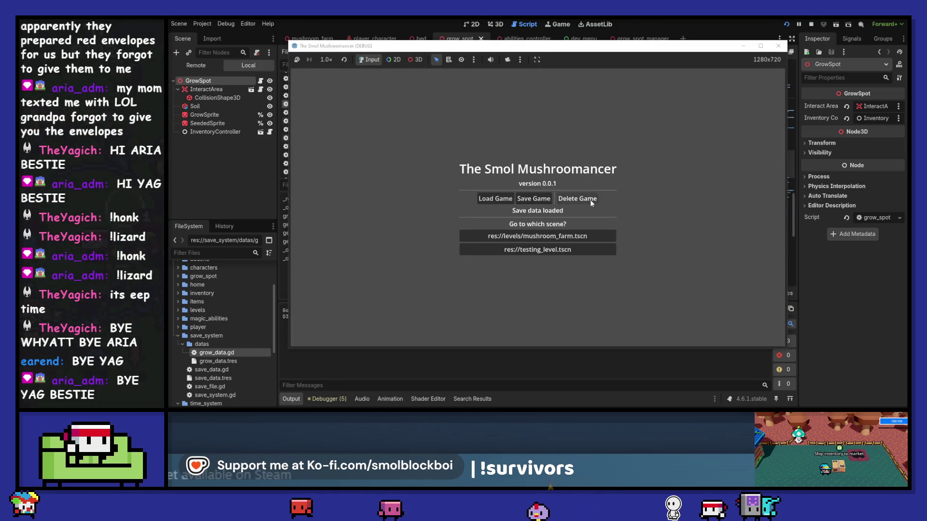
Load the farm scene, cast water on nearby plots, and sleep to a new day.
click(591, 201)
click(543, 236)
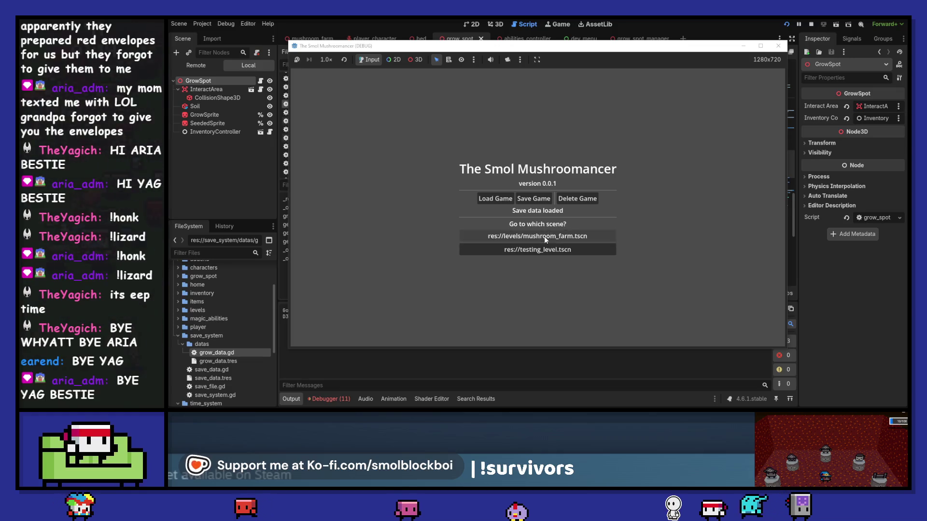
click(582, 232)
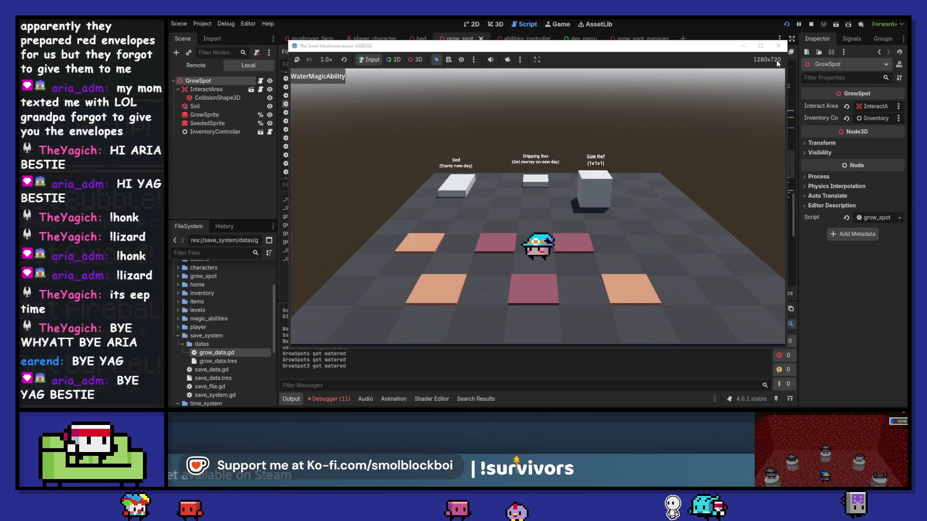
key(a)
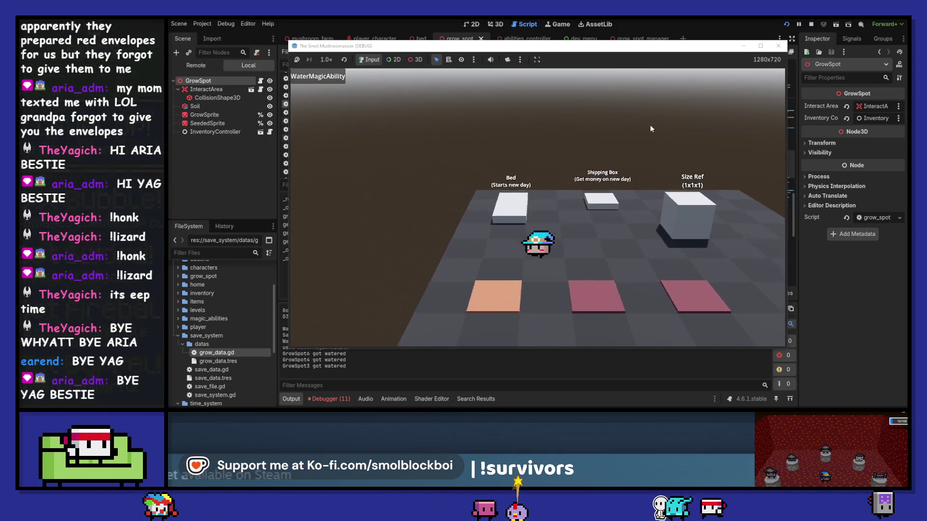
key(w)
key(e)
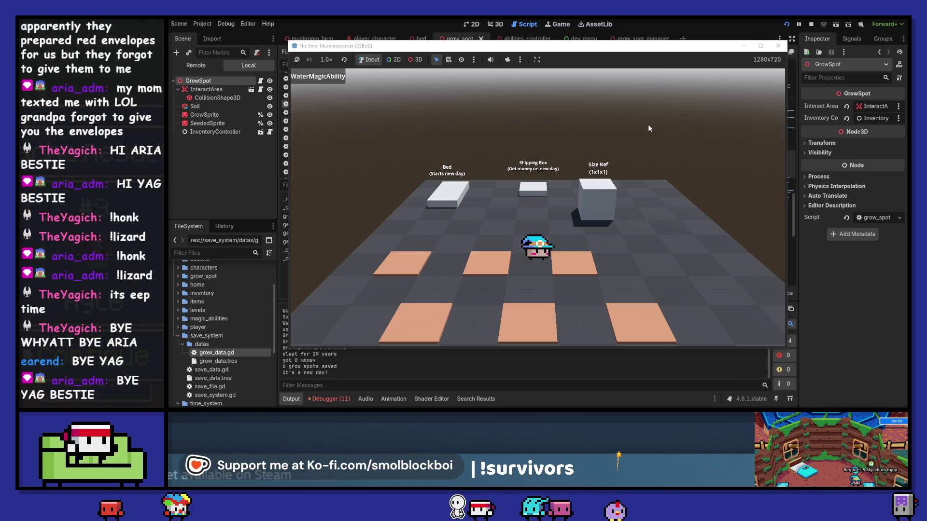
key(a)
key(w)
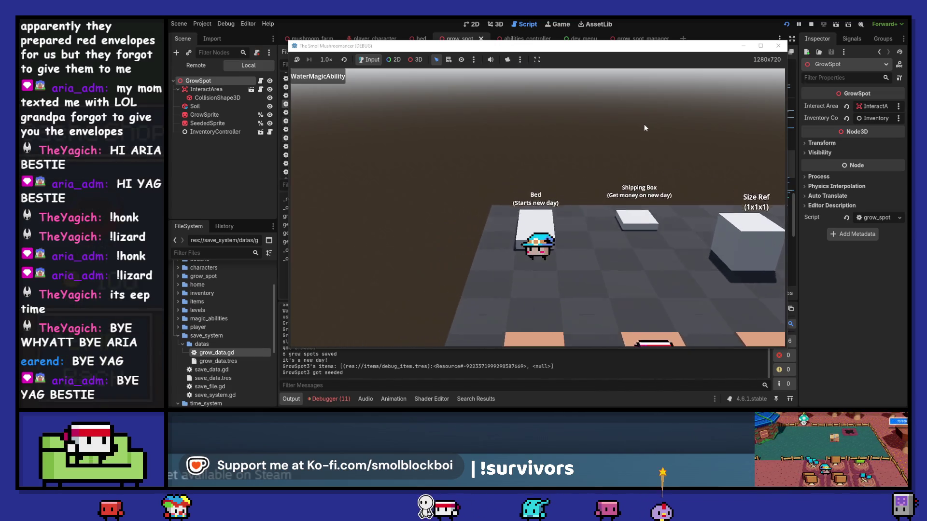
Restart the game, reload the farm, and water the plot seeded before reloading.
key(F5)
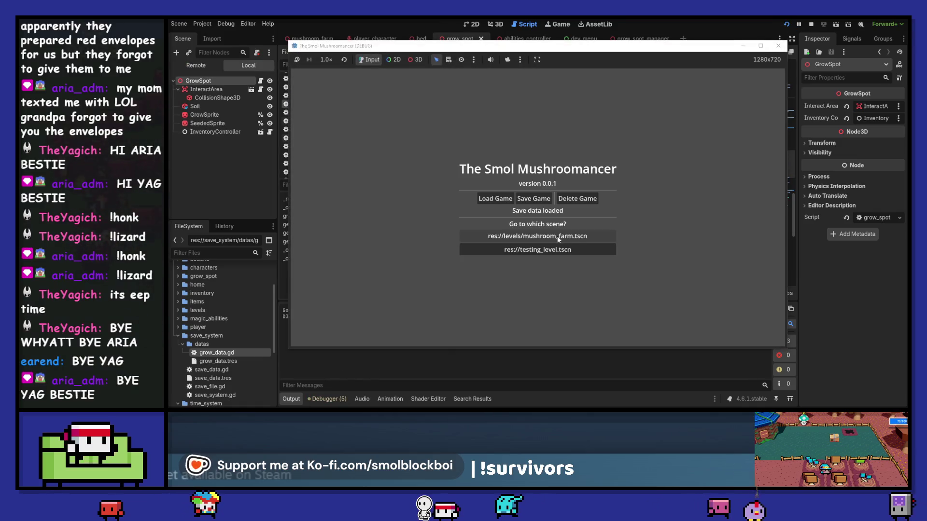
click(557, 236)
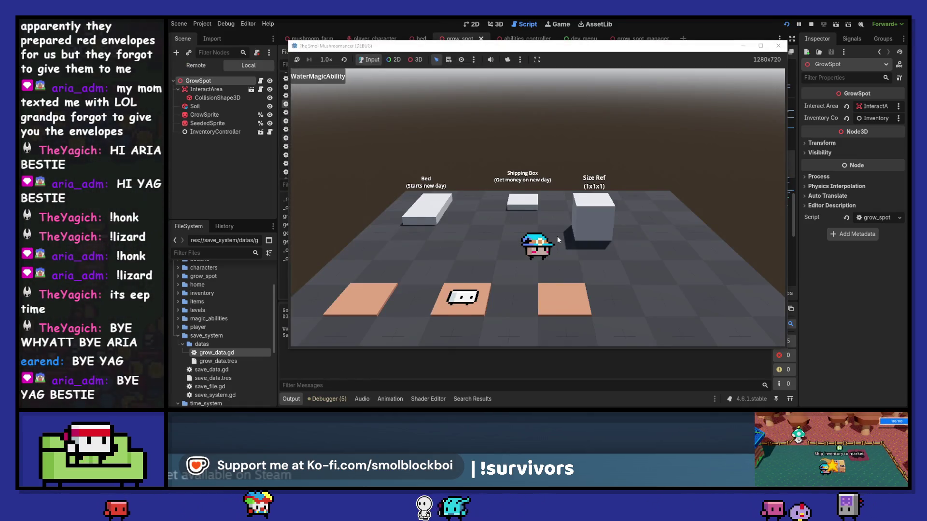
key(s)
key(d)
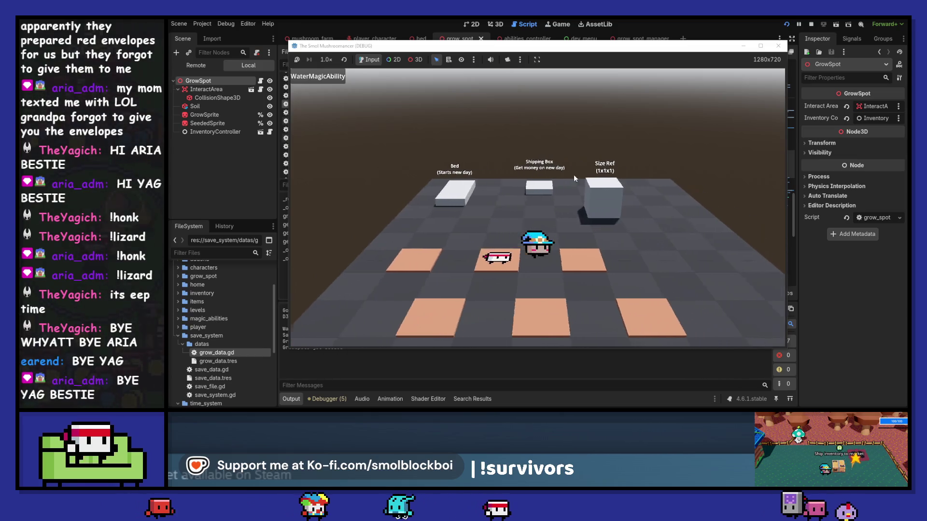
drag(613, 49, 682, 31)
key(a)
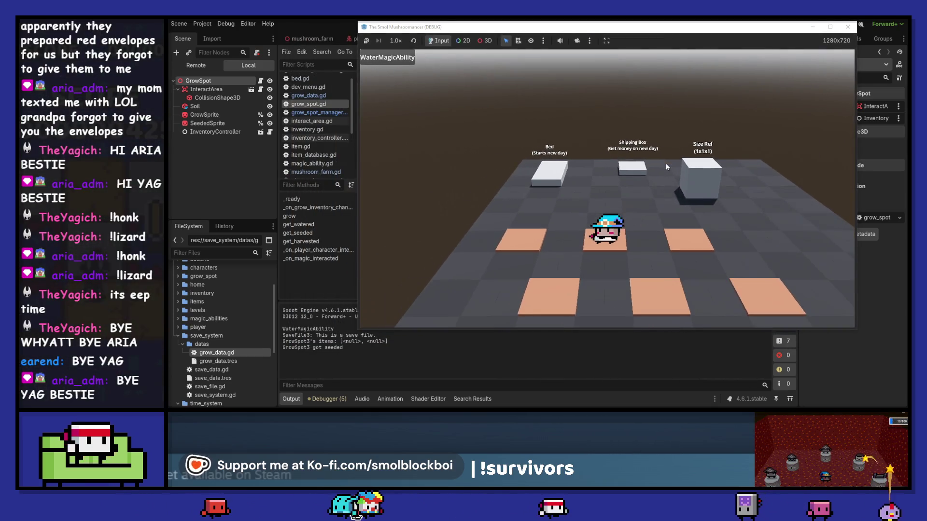
key(e)
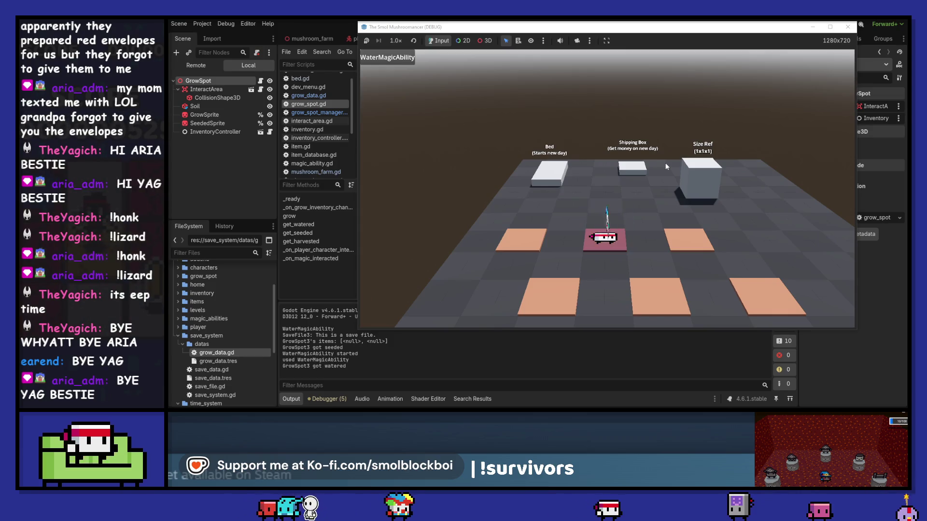
Sleep to a new day, harvest the mushroom on GrowSpot3, and close the game window.
key(w)
key(e)
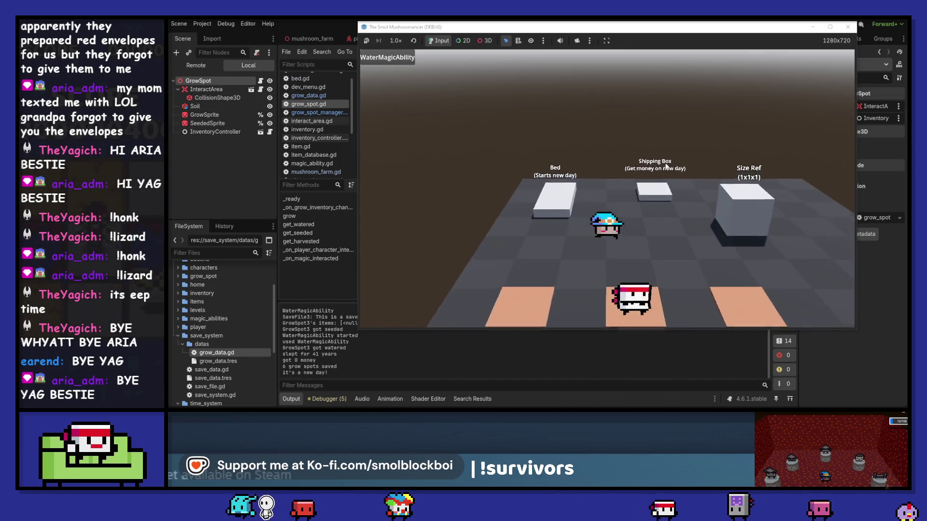
key(e)
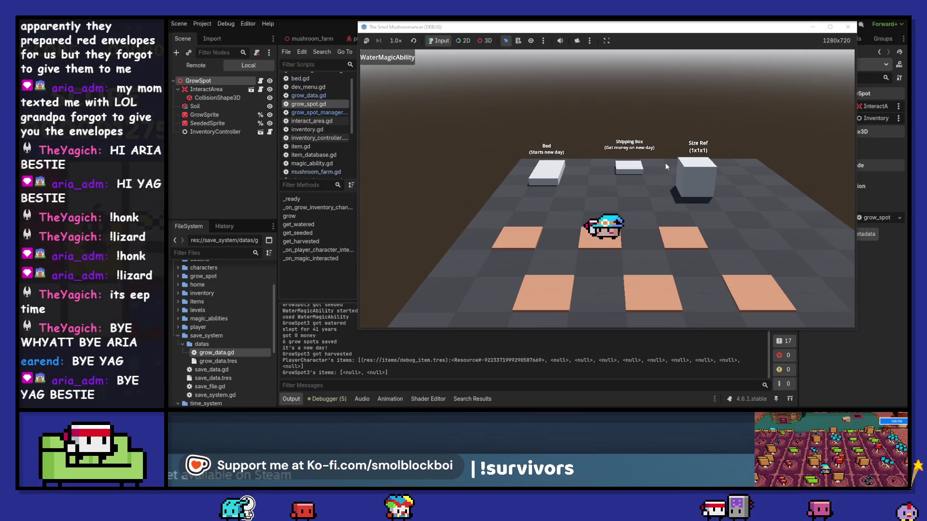
key(e)
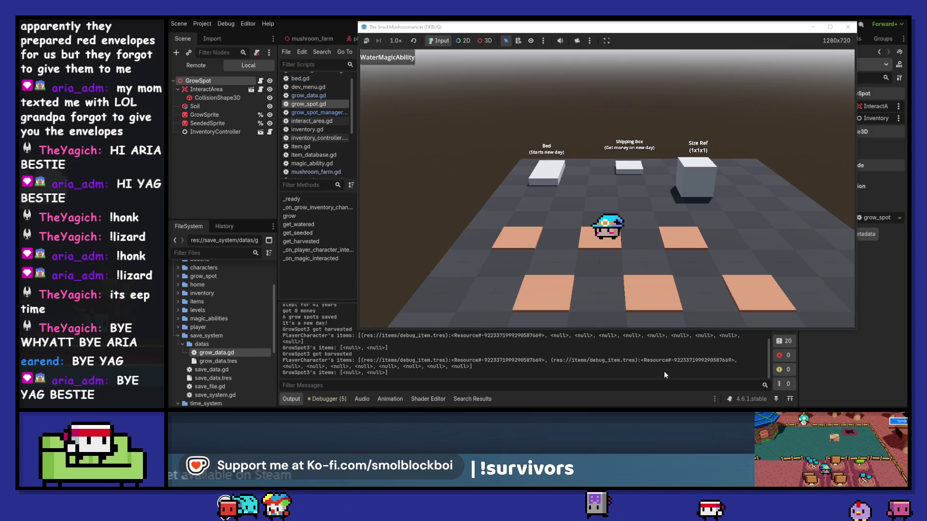
click(848, 28)
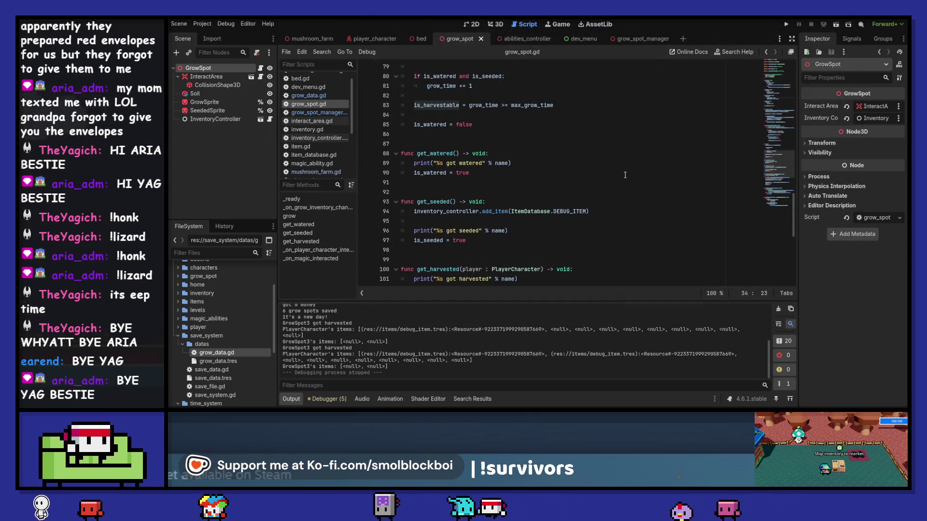
Check the debugger's warnings, monitors and stack trace, then return to the Output log.
click(323, 400)
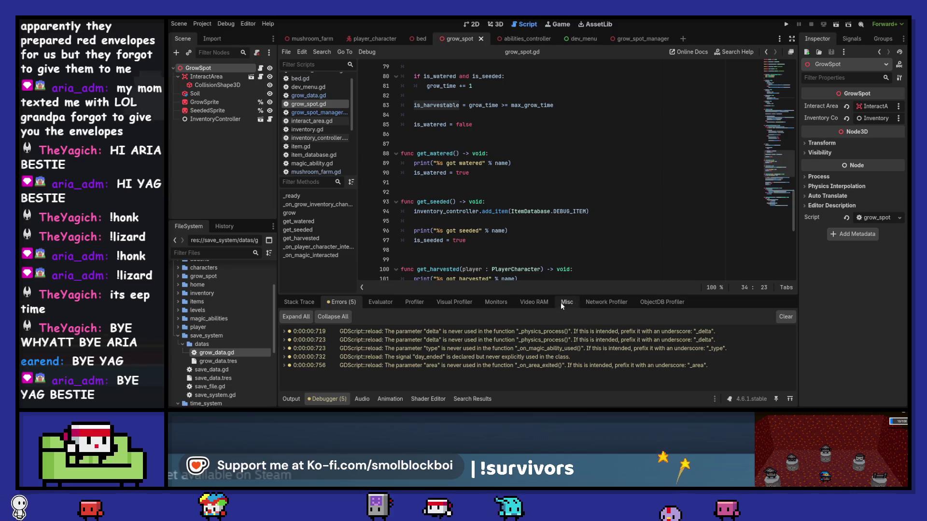
click(489, 309)
scroll(347, 352, down, 5)
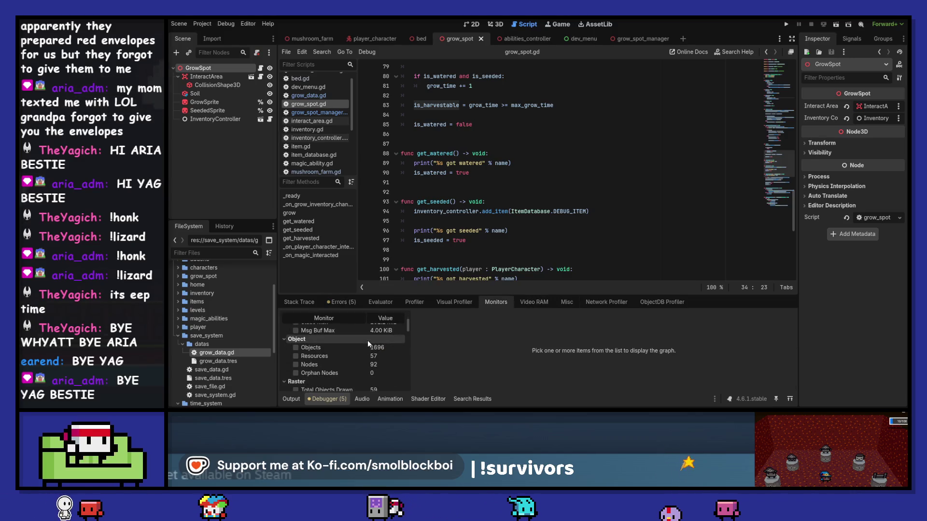
click(298, 302)
click(292, 399)
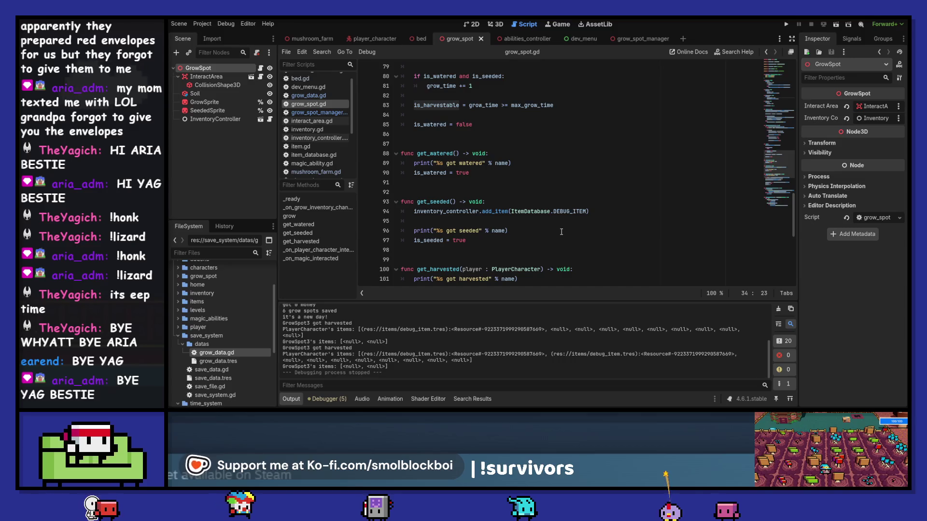
click(561, 232)
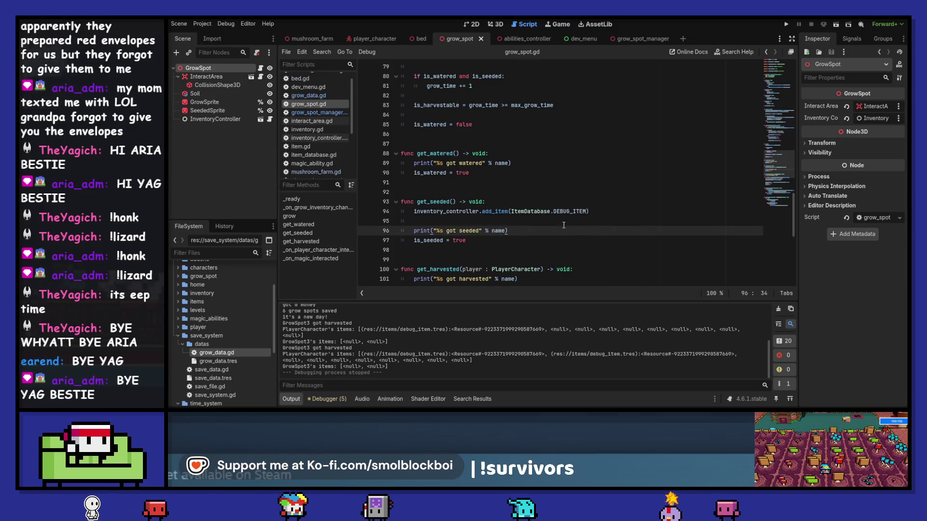
scroll(570, 203, up, 10)
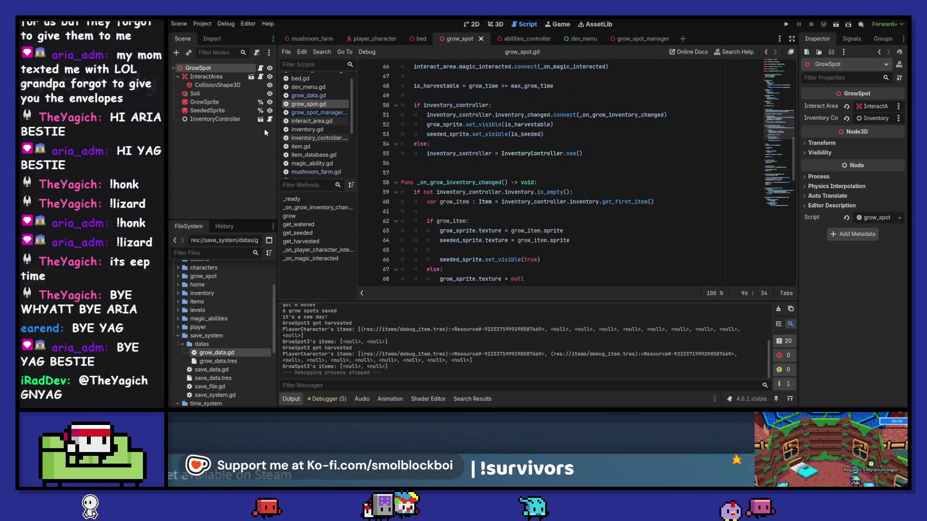
Inspect load_inventory in the InventoryController script, then switch to grow_spot_manager.gd.
click(236, 120)
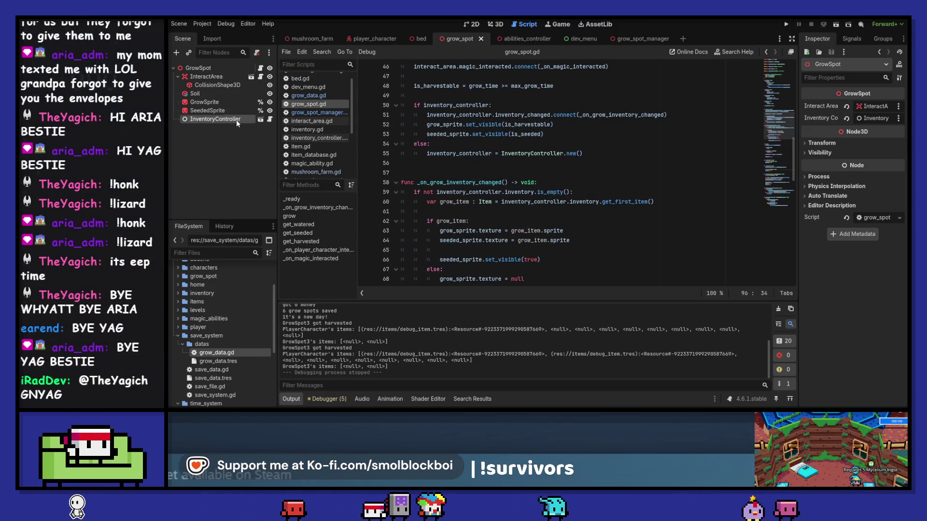
click(270, 120)
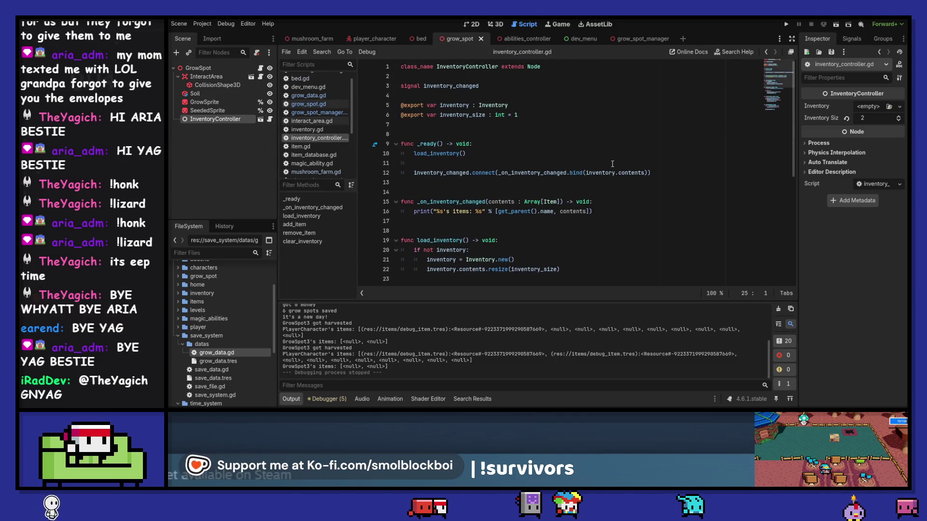
double_click(438, 154)
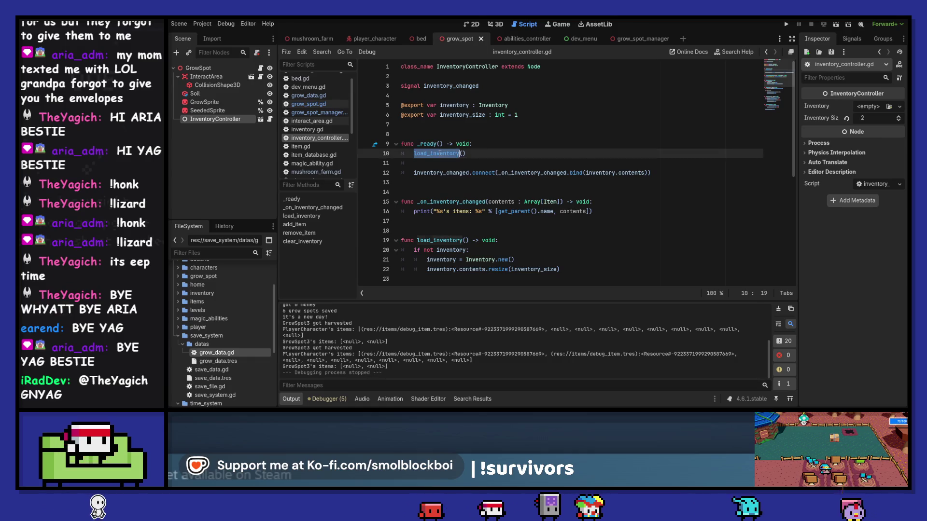
scroll(585, 159, down, 1)
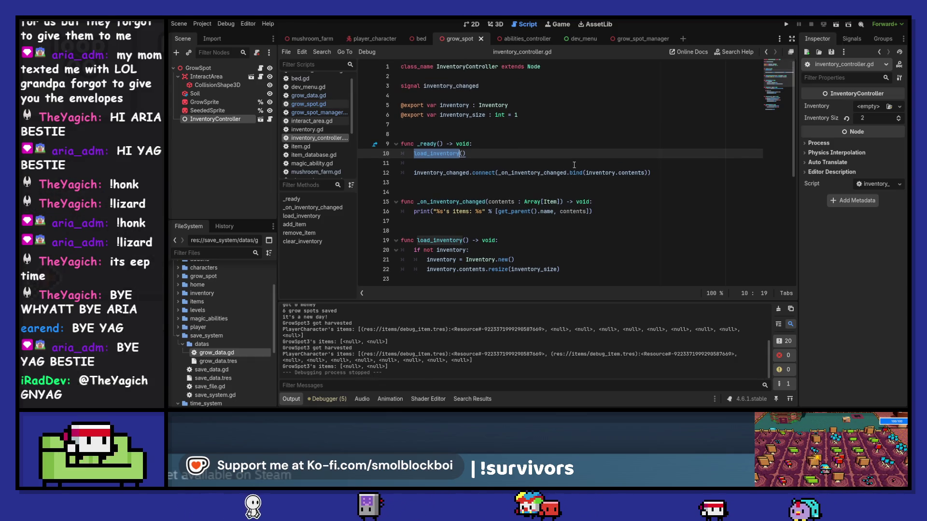
key(alt+Left)
scroll(653, 156, up, 5)
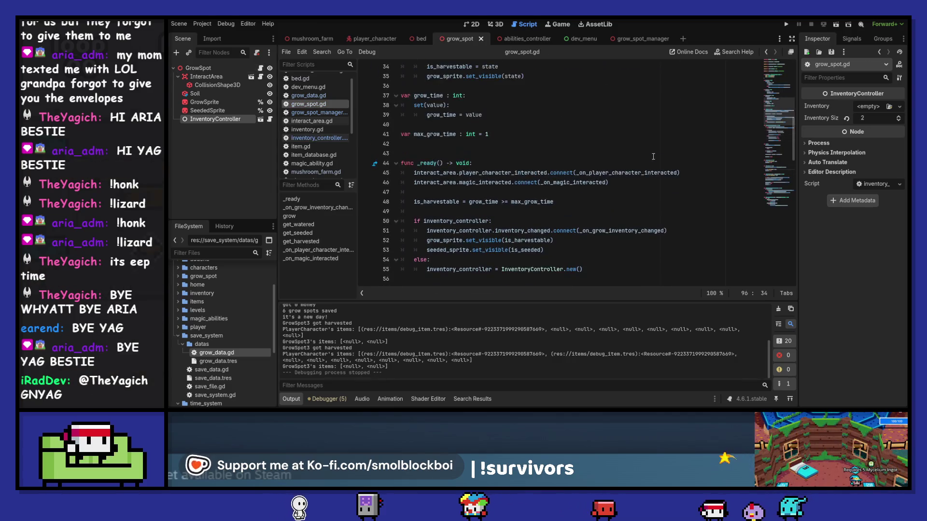
scroll(653, 157, up, 4)
scroll(653, 157, down, 6)
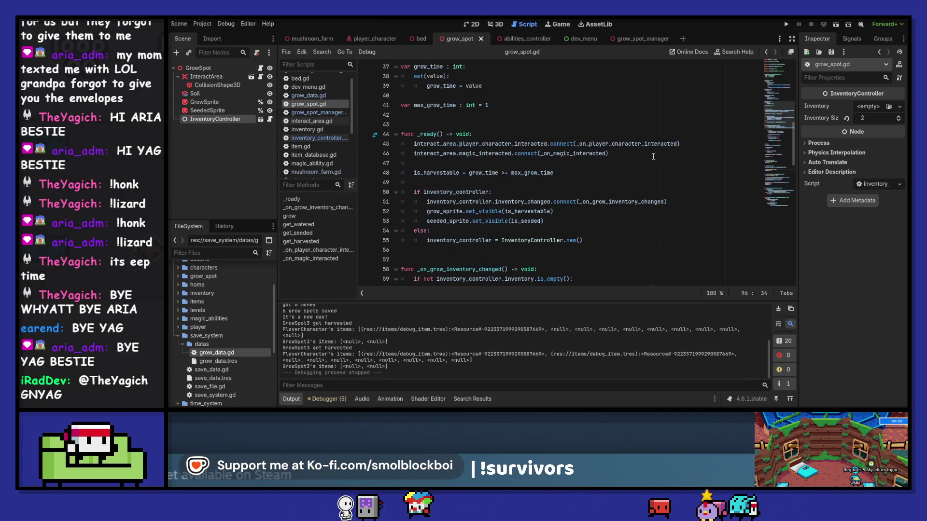
click(637, 39)
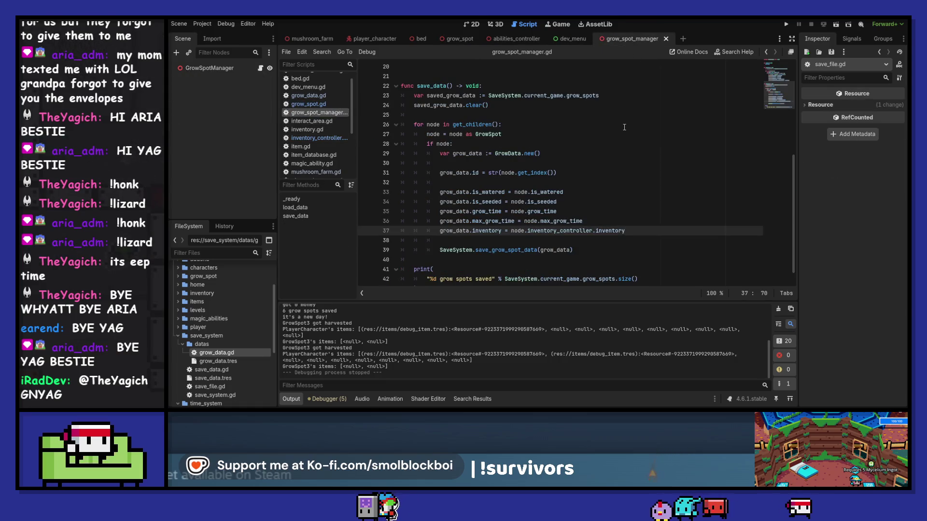
Review load_data in grow_spot_manager.gd, then go back to grow_spot.gd's _ready function.
click(603, 219)
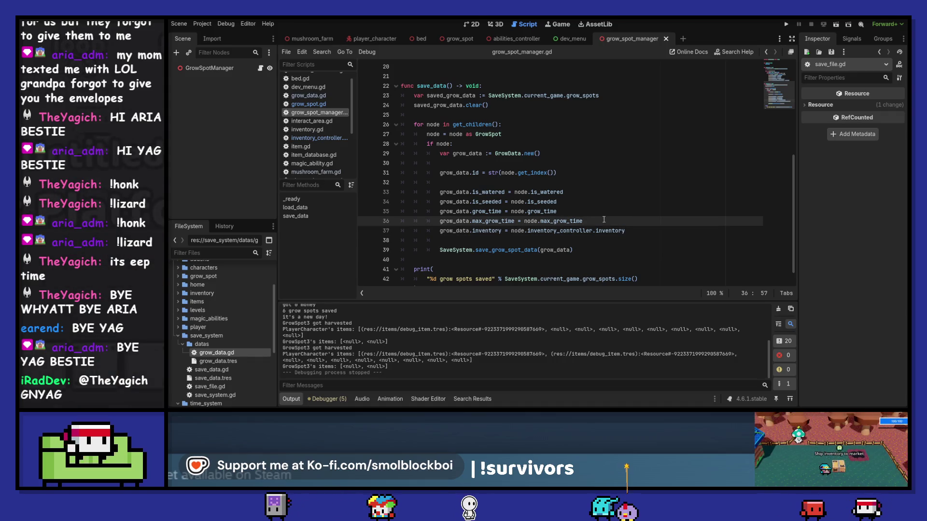
scroll(604, 220, up, 5)
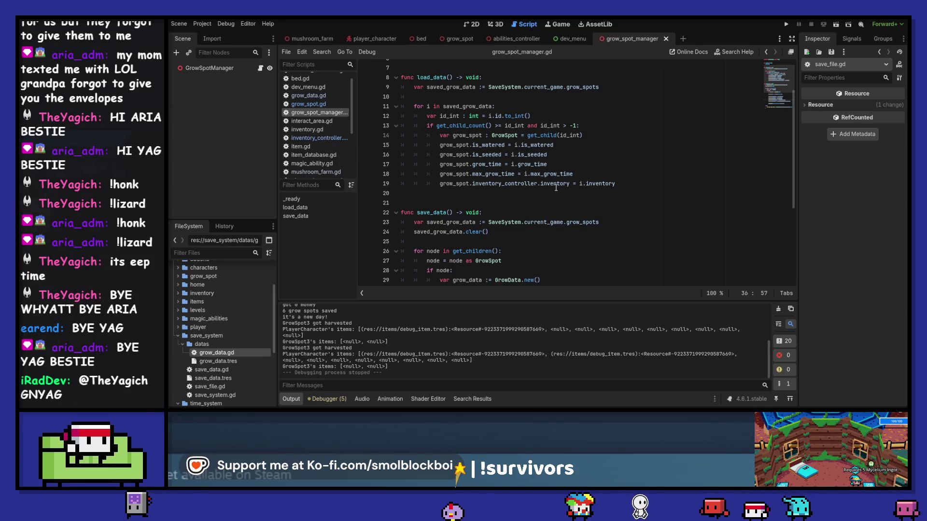
mouse_move(556, 188)
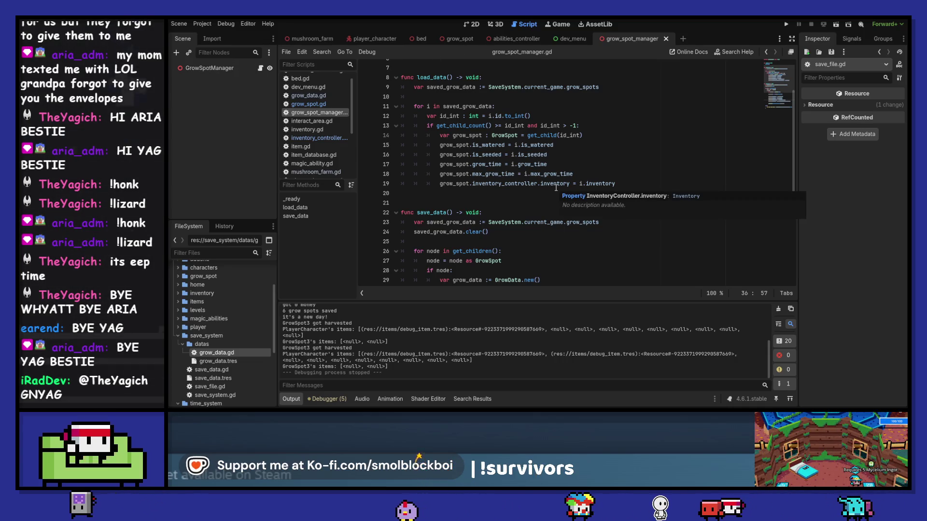
click(767, 53)
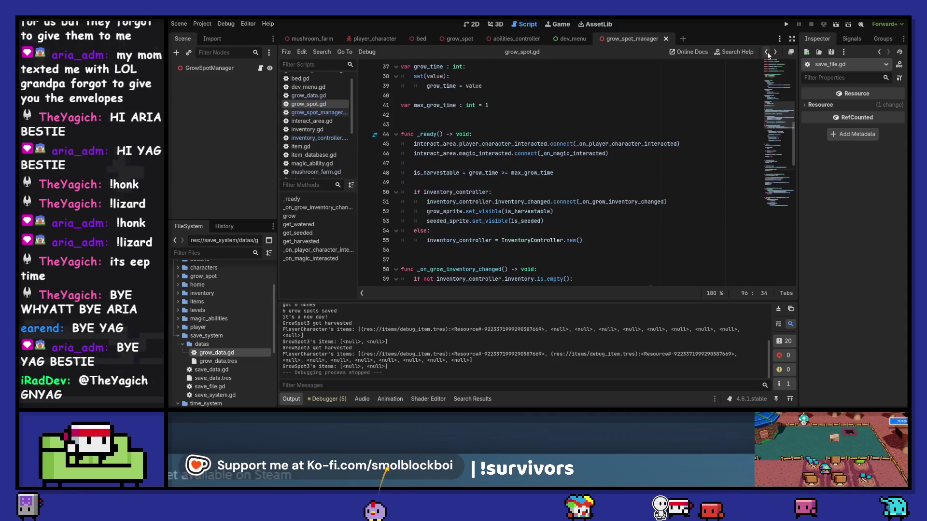
Open inventory_controller.gd and inspect the contents variable and _on_inventory_changed handler.
click(348, 138)
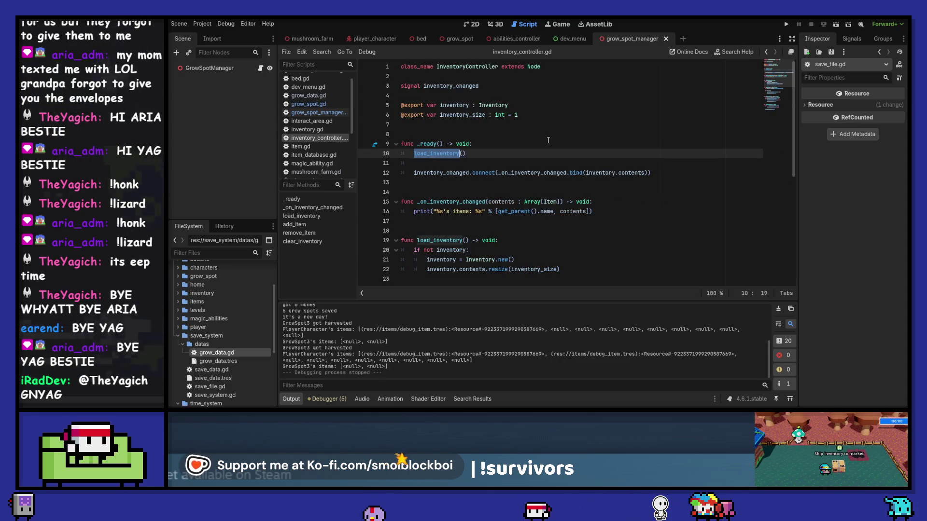
scroll(548, 140, down, 2)
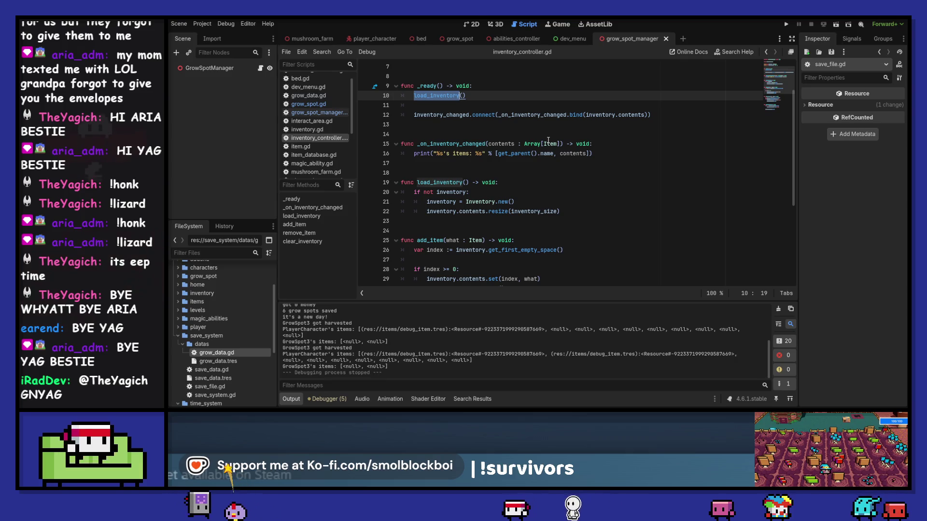
scroll(548, 140, up, 2)
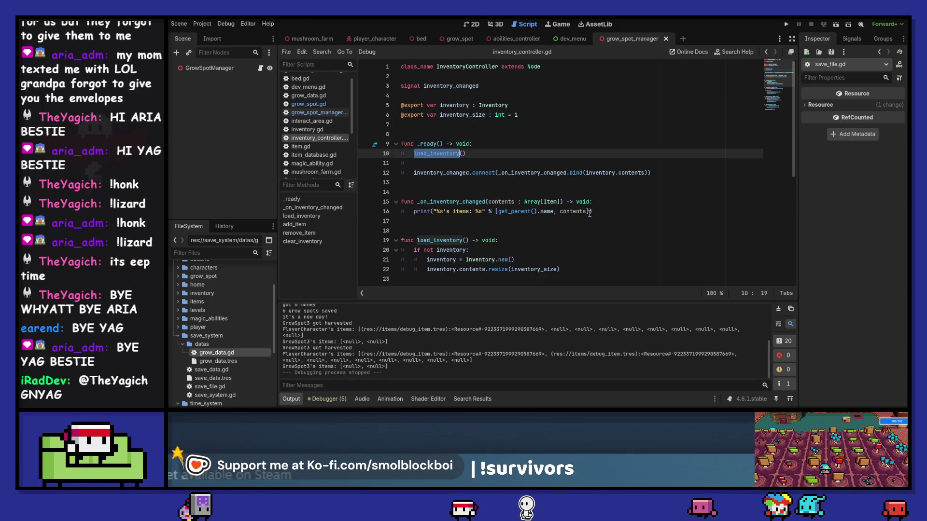
double_click(569, 211)
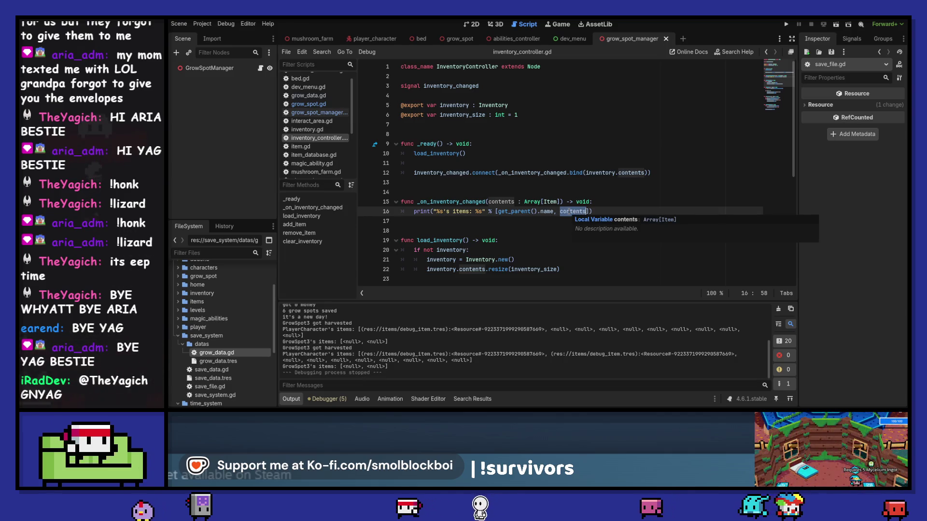
double_click(455, 202)
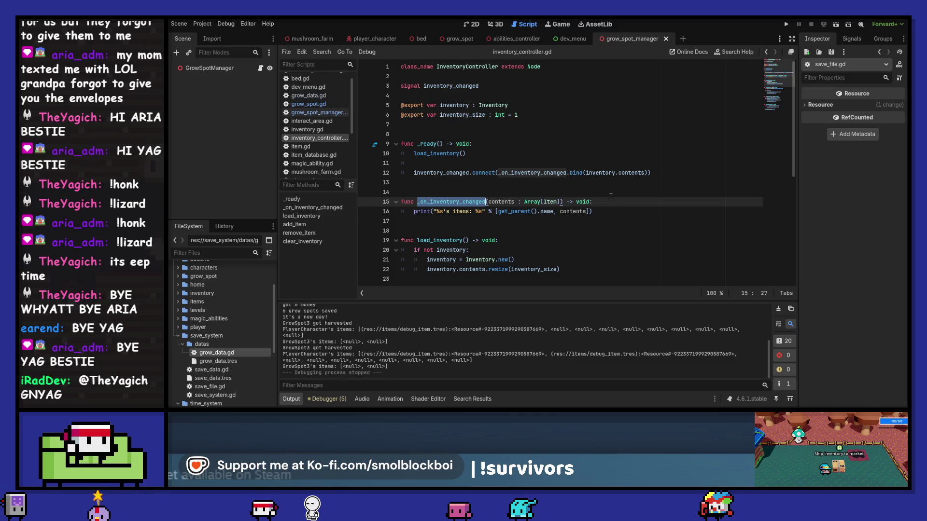
Remove the .bind() on line 12, drop the handler's parameter, print inventory.contents, and run the game.
drag(567, 173, 638, 172)
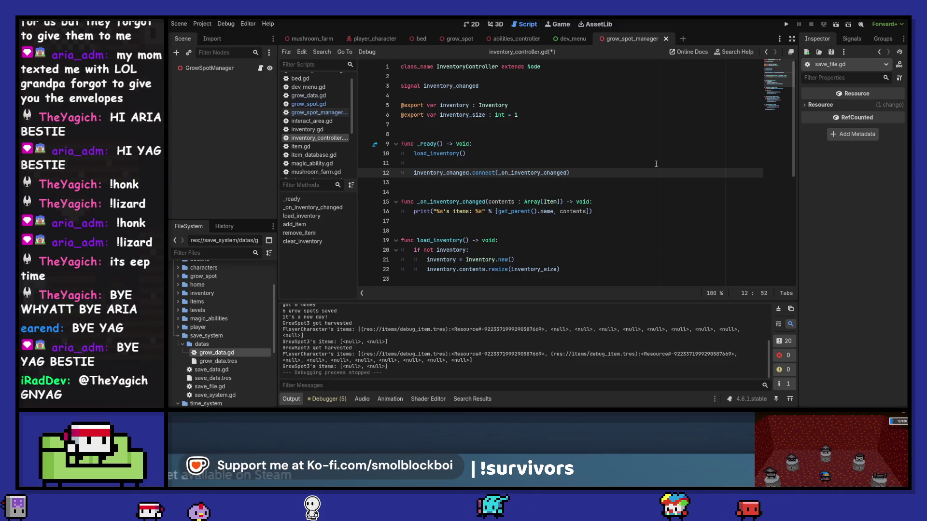
key(Down)
key(Down)
key(Down)
key(ctrl+shift+Left)
key(ctrl+shift+Left)
key(ctrl+shift+Left)
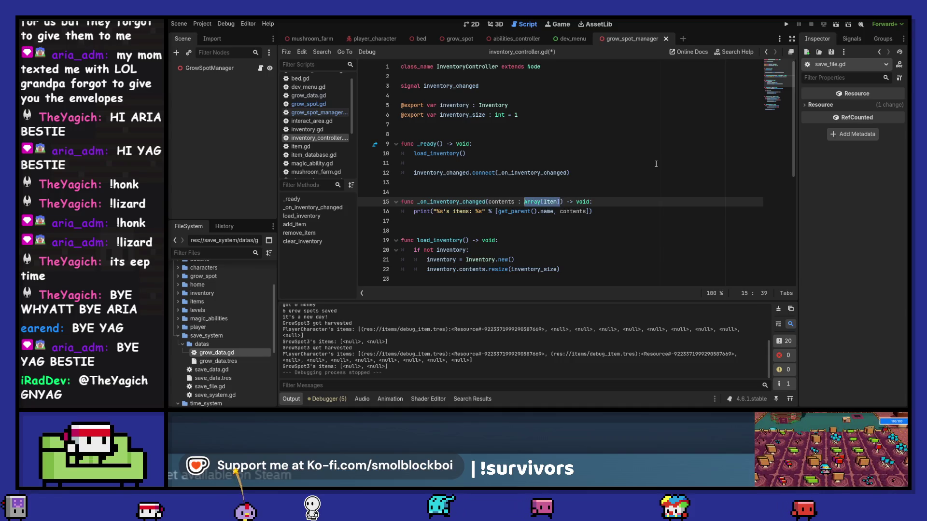
key(BackSpace)
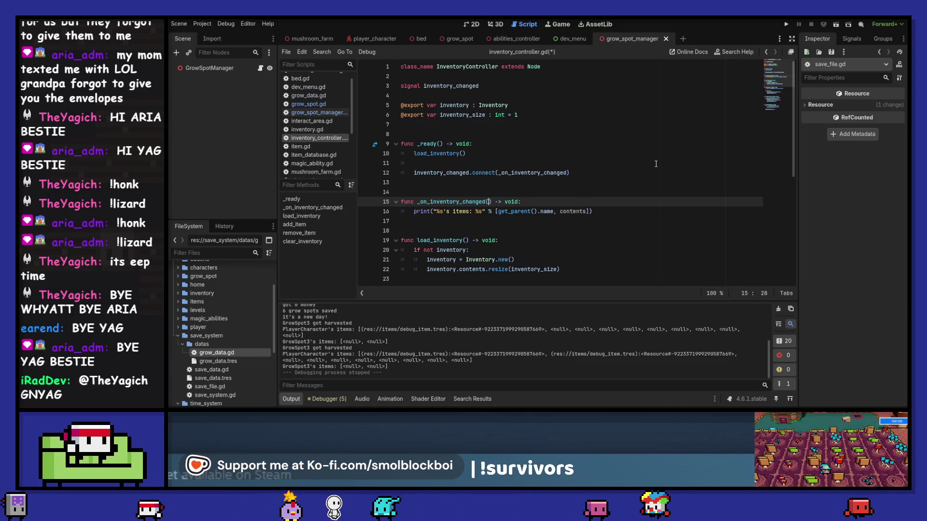
key(Down)
key(ctrl+Right)
key(ctrl+Right)
key(ctrl+Right)
text(in)
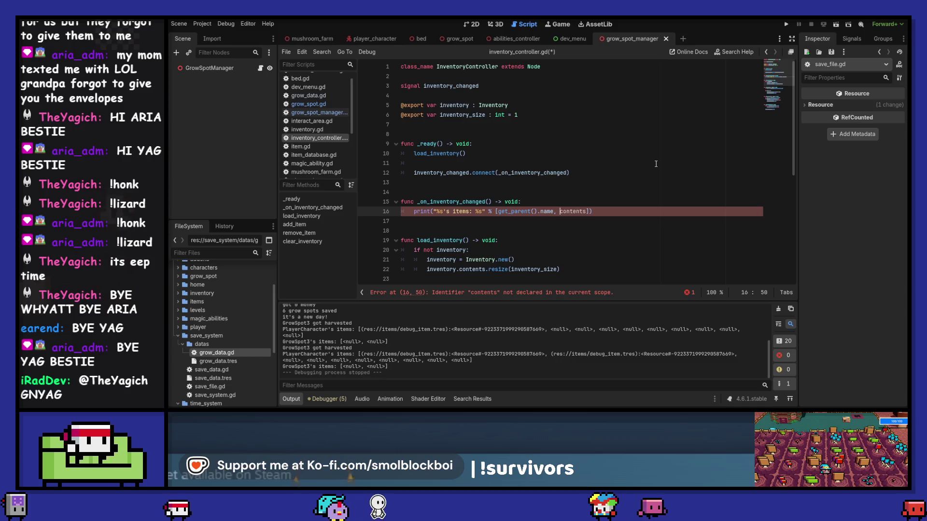
text(ventory.)
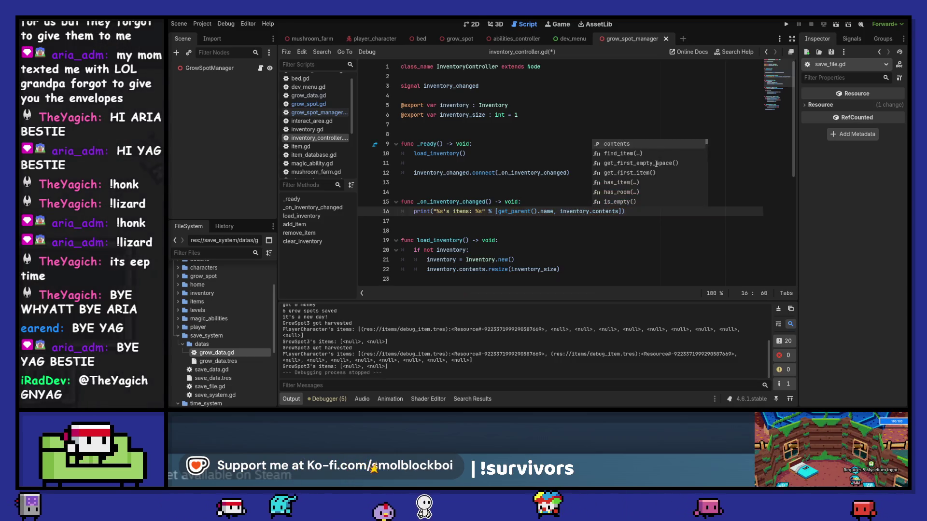
key(F5)
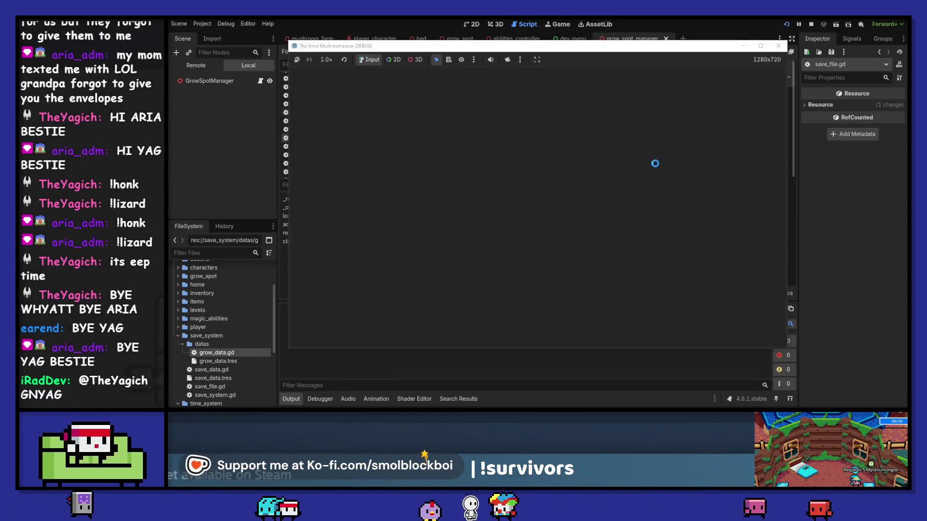
Delete the old save data, create a fresh save, and load the mushroom farm level.
click(577, 198)
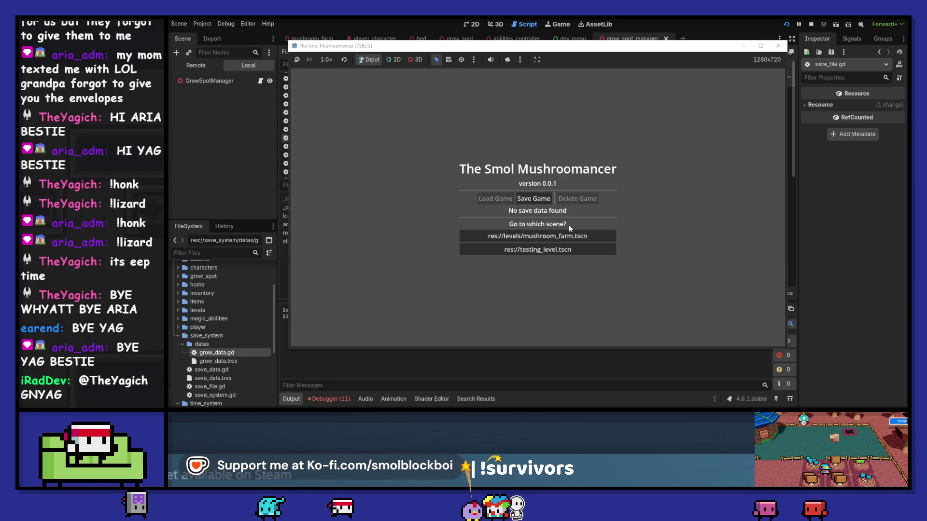
click(541, 202)
click(540, 237)
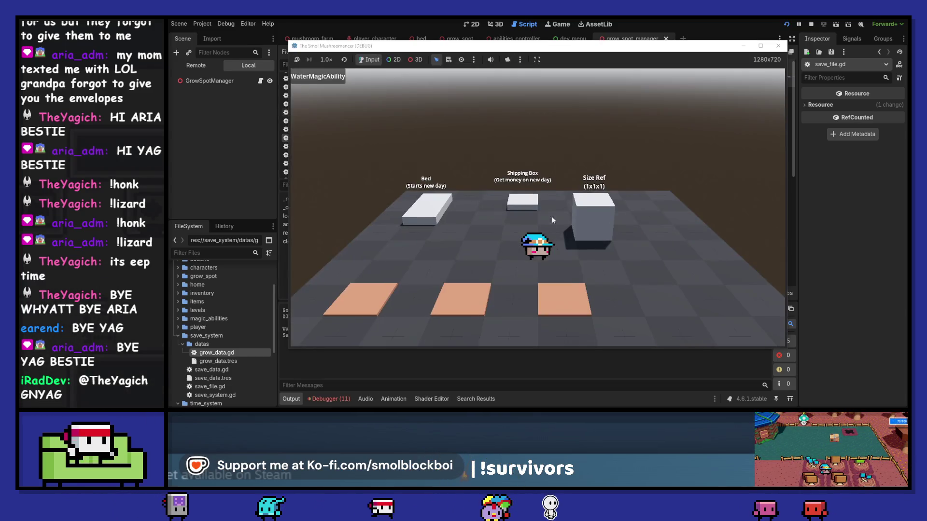
Water and seed farm tiles, then sleep in the bed into a new day.
click(585, 190)
key(d)
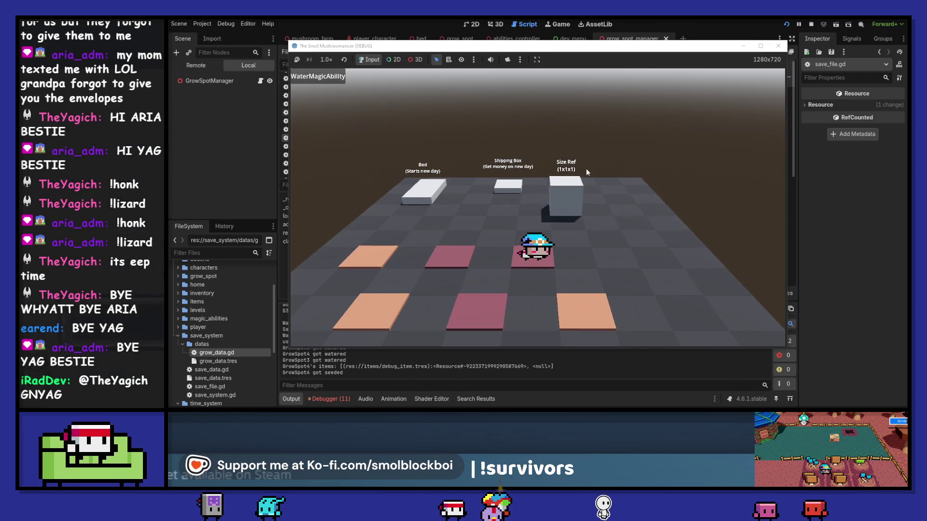
drag(599, 46, 686, 31)
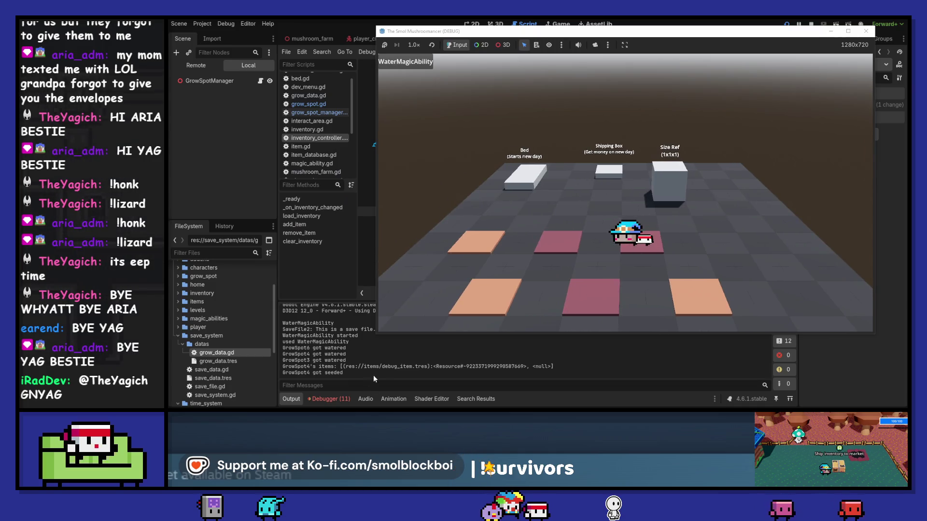
key(w)
key(a)
key(e)
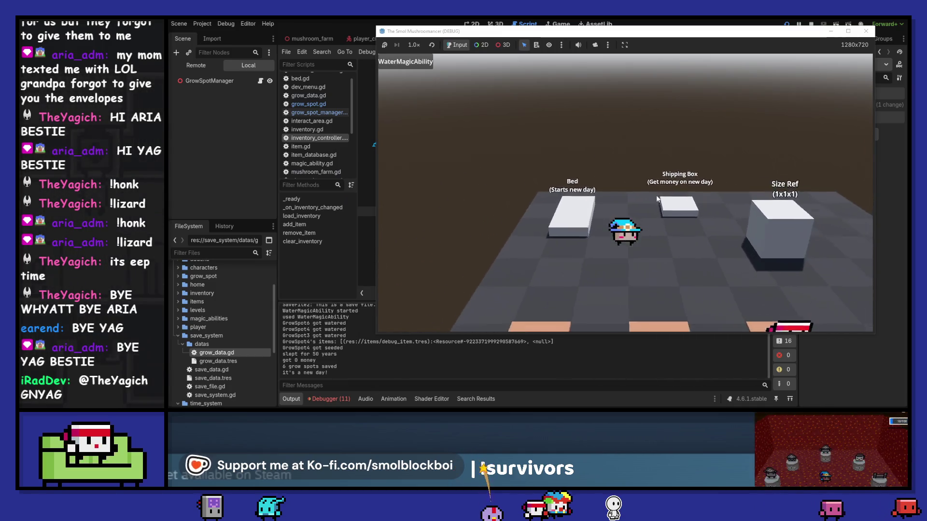
Relaunch the game, seed GrowSpot4 to check saved spots, then close the game window.
key(F5)
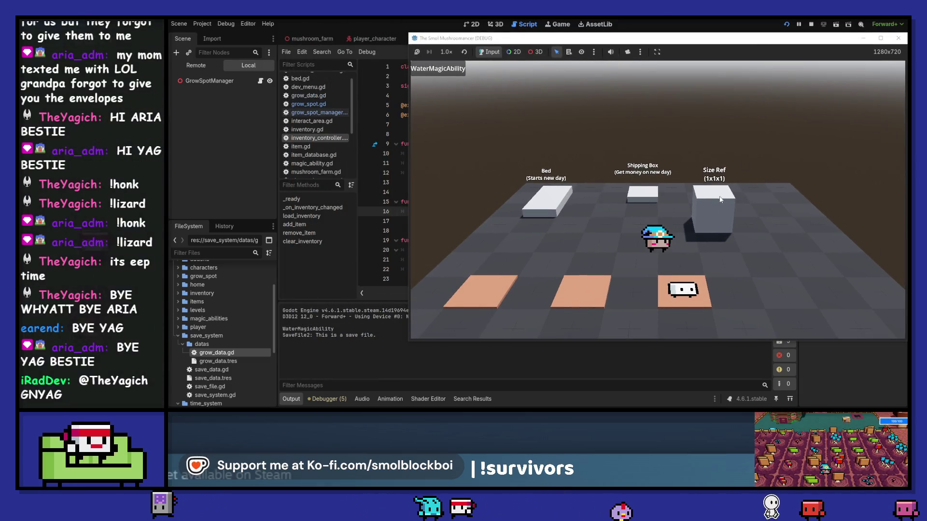
key(s)
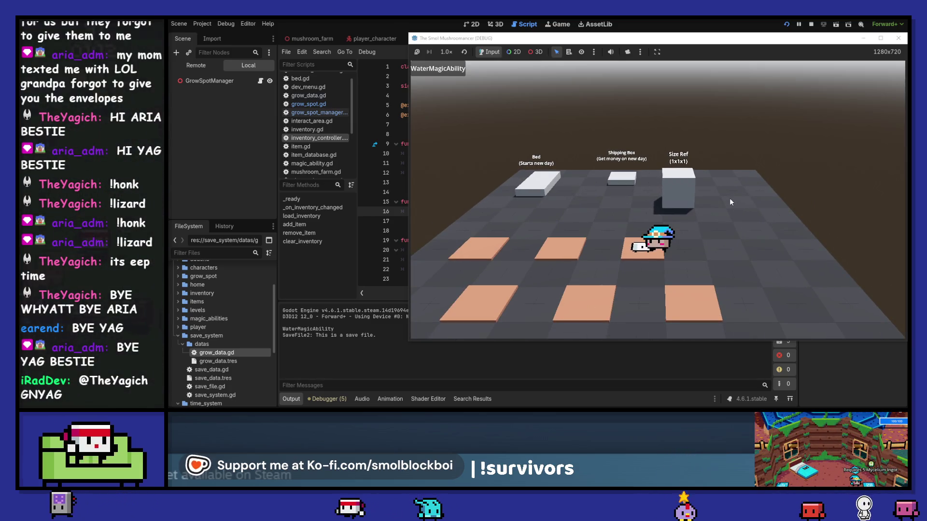
key(e)
drag(676, 39, 693, 30)
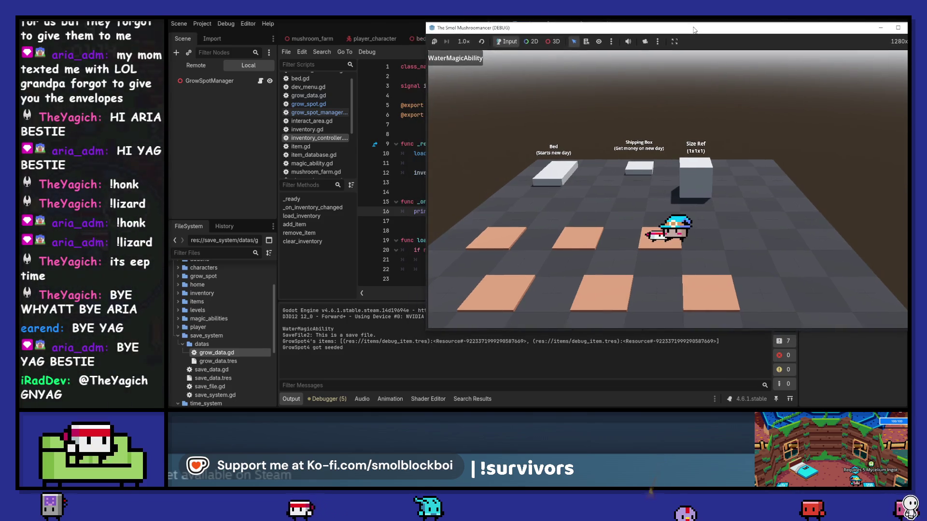
click(428, 358)
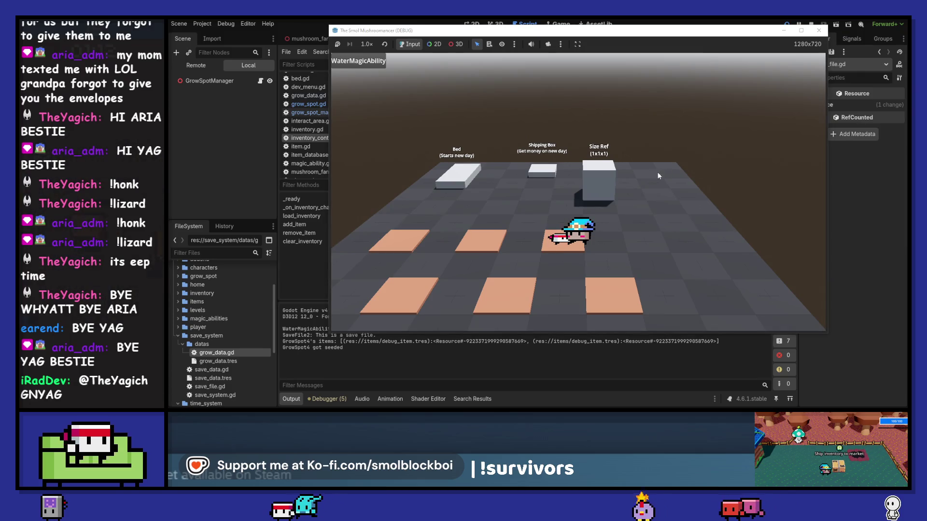
click(817, 30)
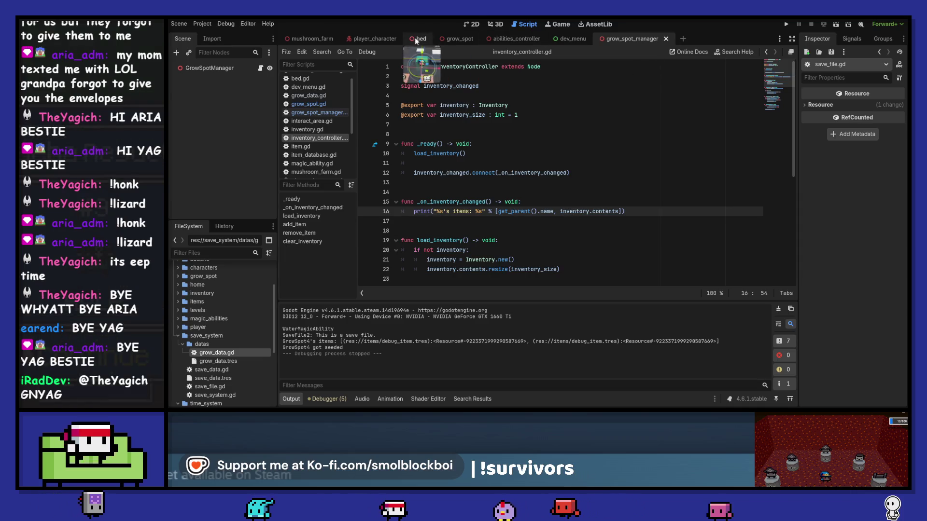
In grow_spot.gd, add a new func update_sprites() -> void: with a pass placeholder.
click(454, 38)
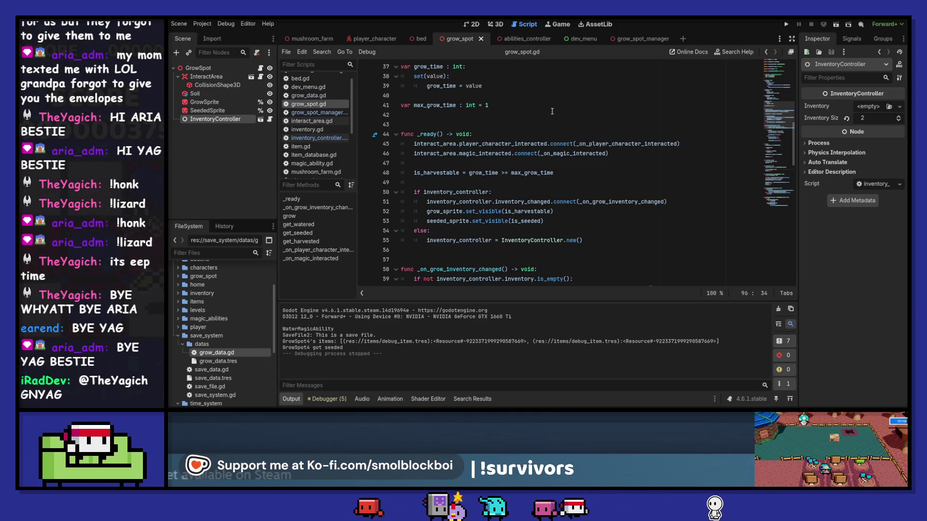
click(447, 211)
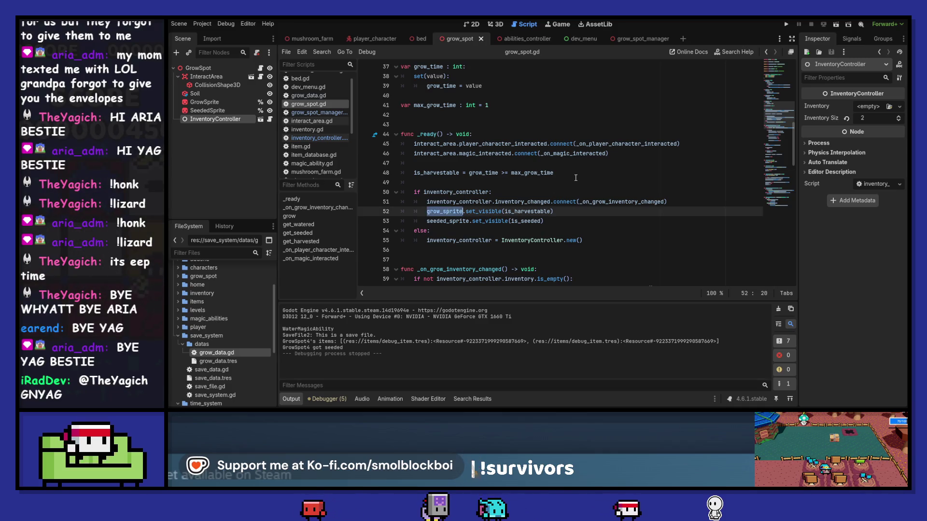
scroll(575, 178, down, 8)
scroll(575, 178, up, 3)
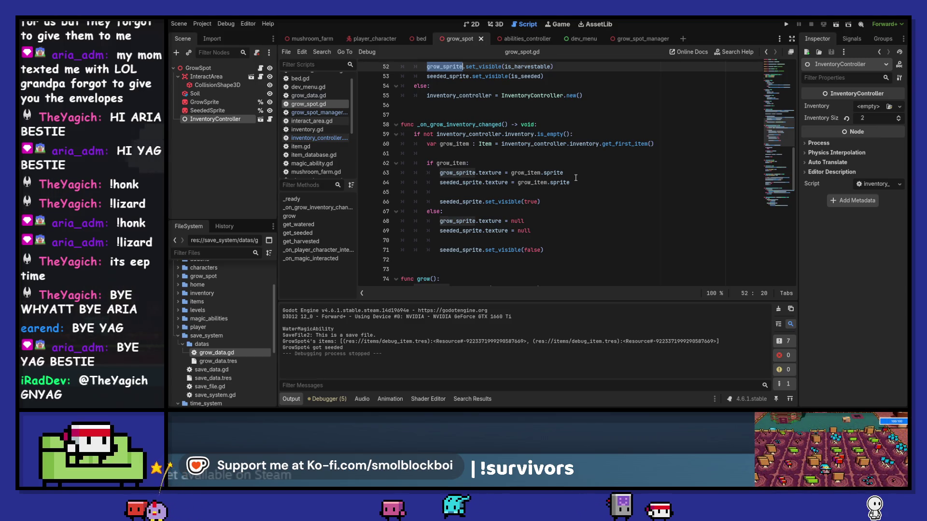
scroll(457, 226, down, 2)
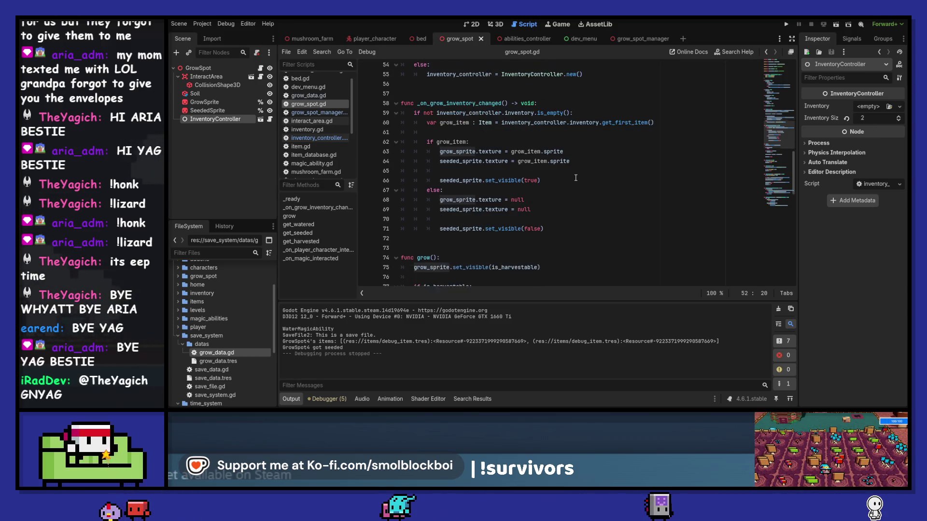
click(428, 233)
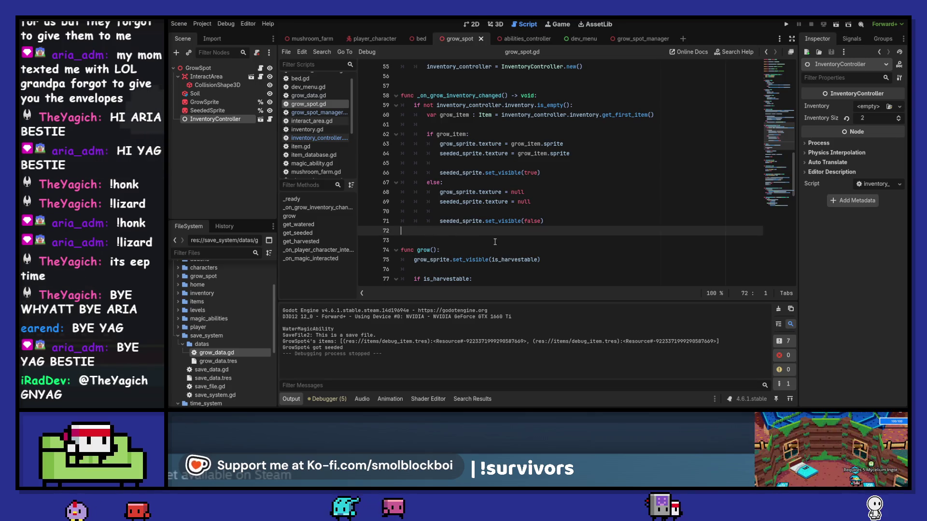
key(Return)
key(Return)
click(495, 241)
text(func upda)
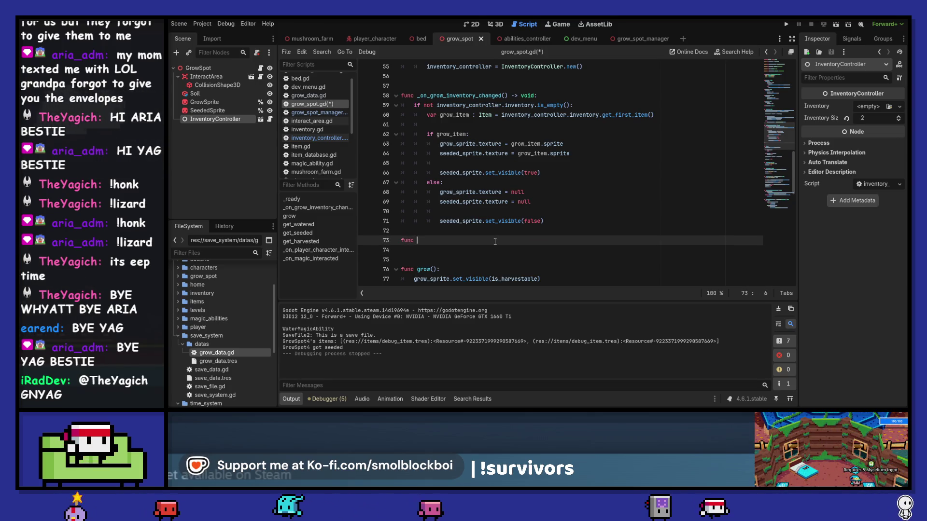
text(te_sprite)
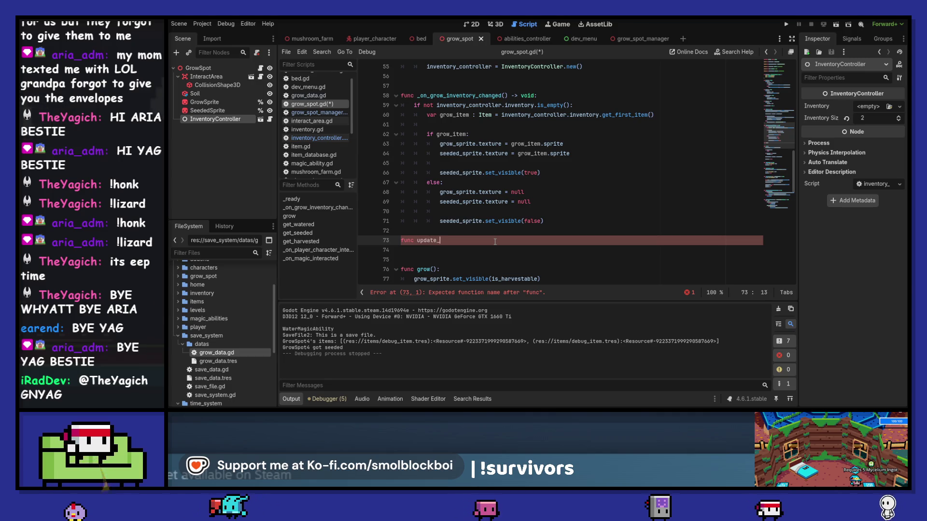
text(s() -> void)
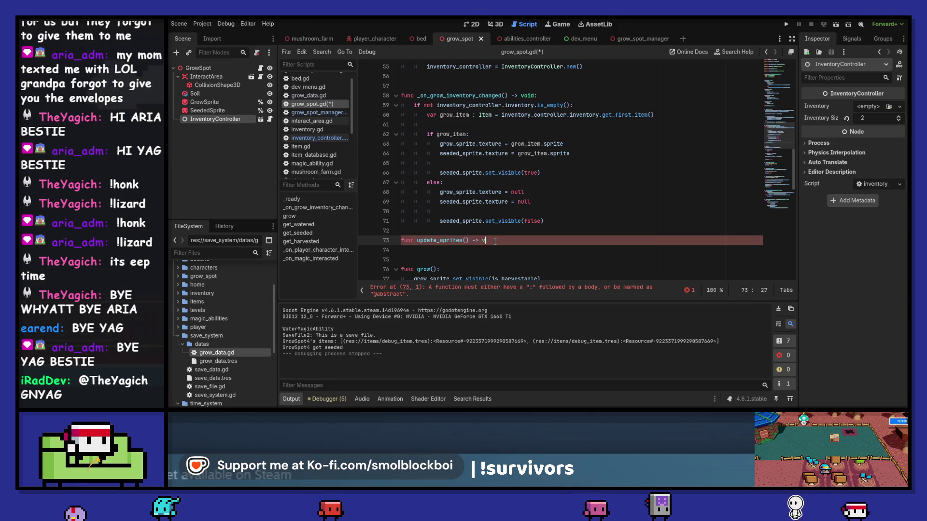
text(:)
key(Return)
text(pass)
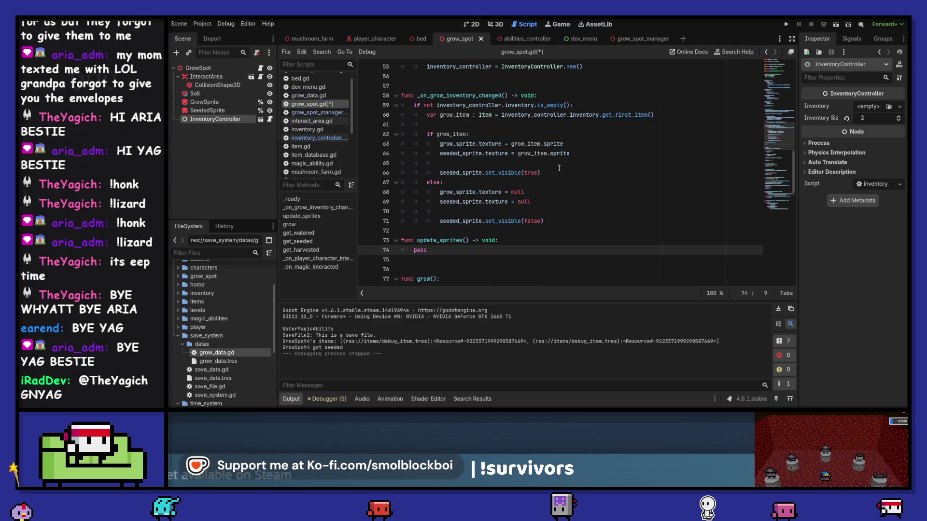
Move the sprite-updating if/else block into update_sprites and unindent it one level.
drag(544, 221, 401, 154)
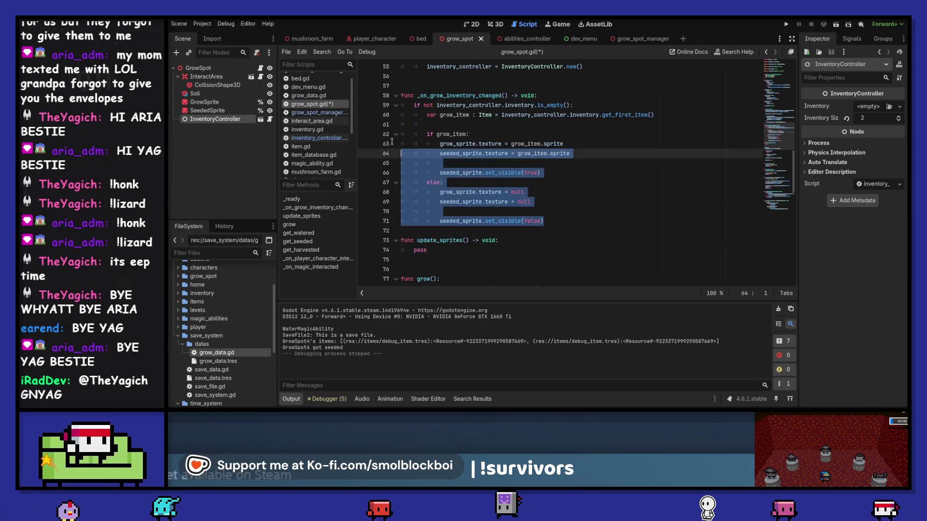
click(446, 251)
key(ctrl+v)
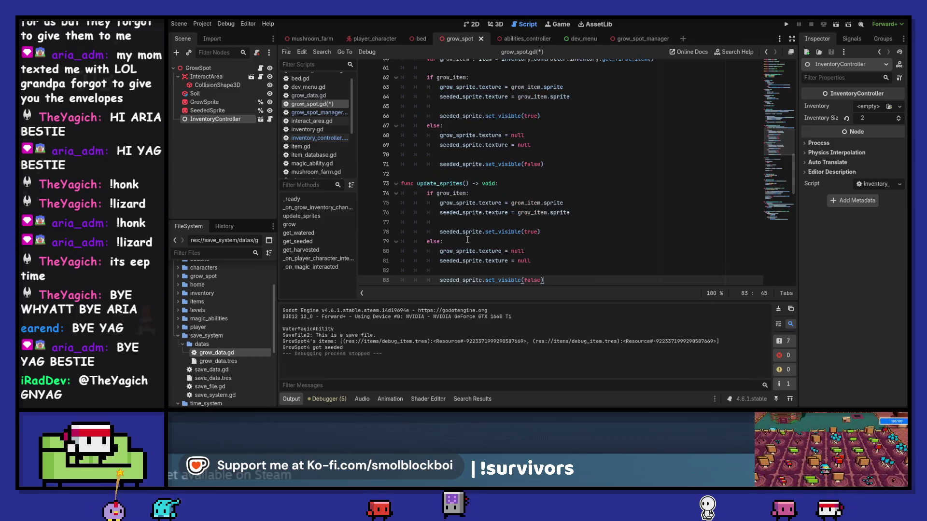
mouse_move(401, 172)
mouse_down()
mouse_move(454, 220)
mouse_move(451, 249)
mouse_move(470, 260)
mouse_up()
key(shift+Tab)
scroll(497, 219, up, 1)
scroll(497, 220, up, 2)
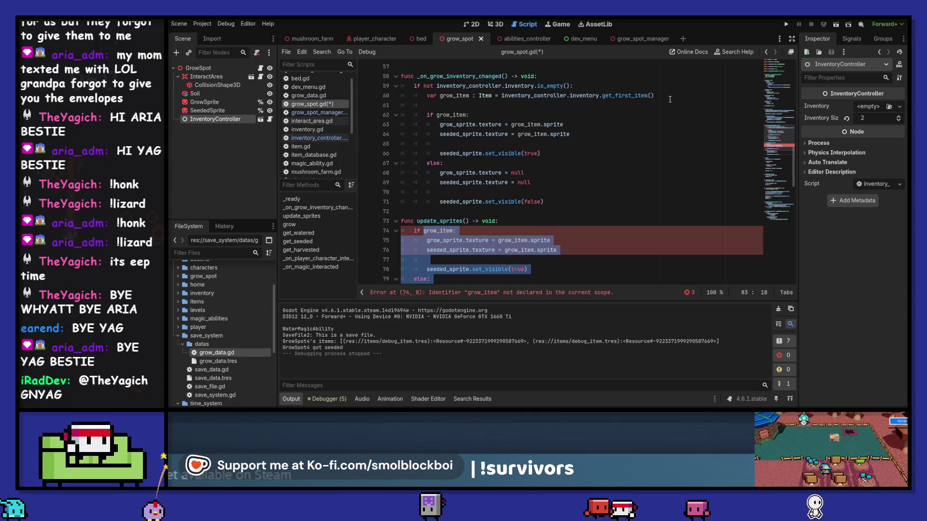
Insert the grow_item lookup at the top of update_sprites and tidy the blank lines.
click(560, 93)
click(528, 221)
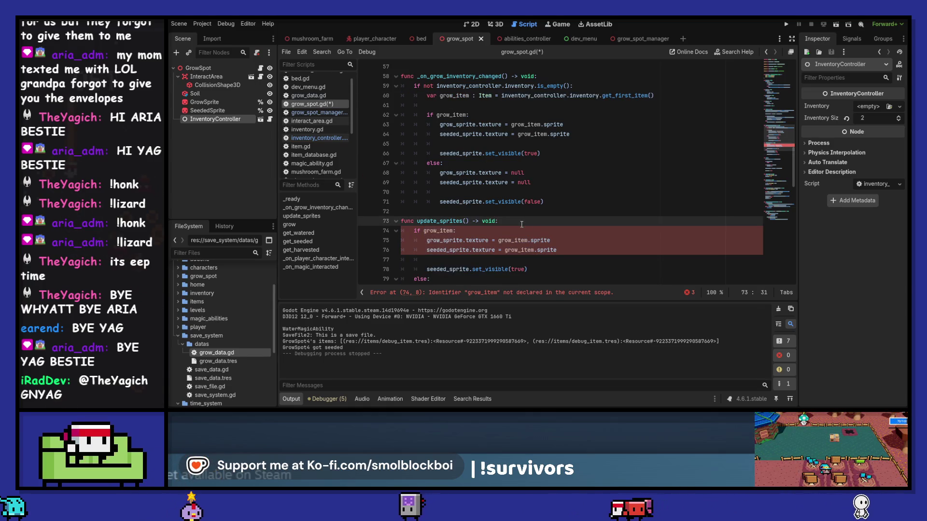
key(Return)
key(ctrl+v)
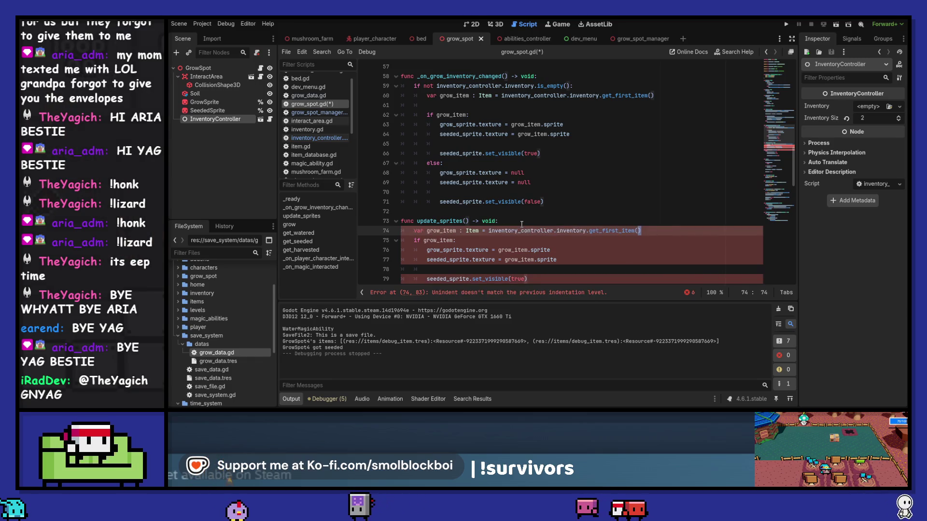
key(Return)
click(433, 211)
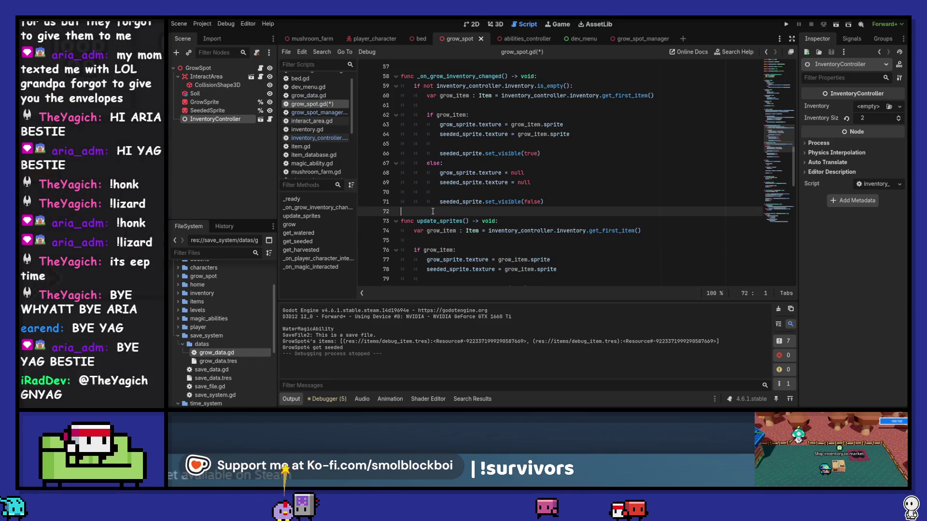
scroll(433, 211, down, 1)
key(Return)
Replace the old sprite logic in _on_grow_inventory_changed with an update_sprites() call and save grow_spot.gd.
click(419, 202)
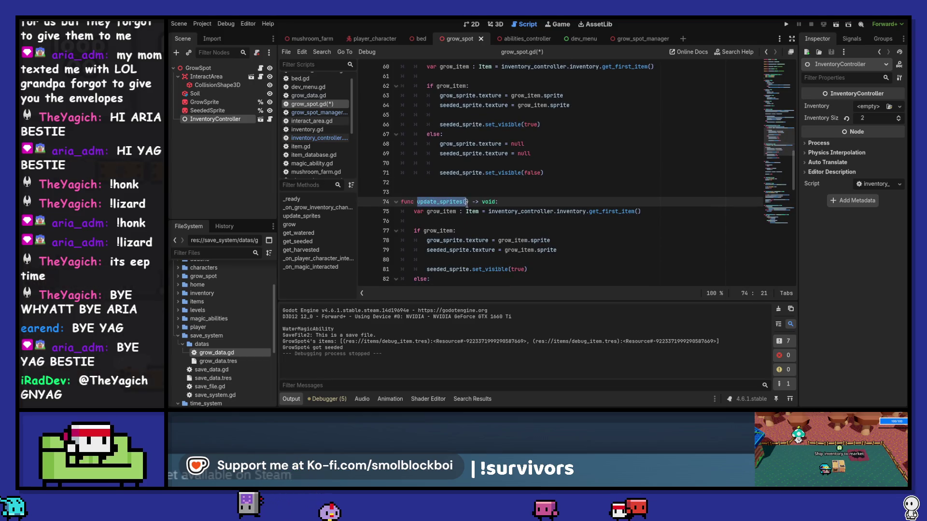
scroll(467, 206, up, 2)
mouse_move(544, 231)
mouse_down()
mouse_move(428, 141)
mouse_move(426, 125)
mouse_up()
text(update_sprites())
key(ctrl+s)
scroll(529, 162, up, 4)
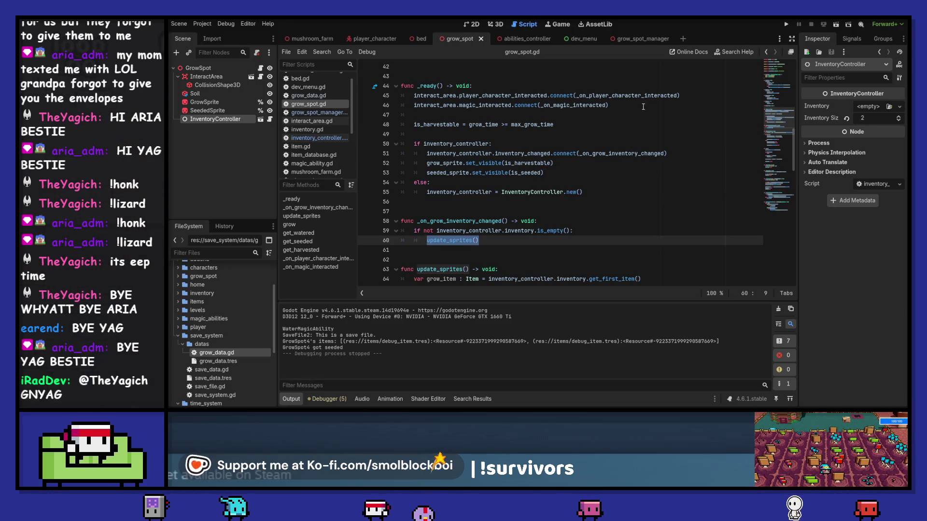
click(631, 39)
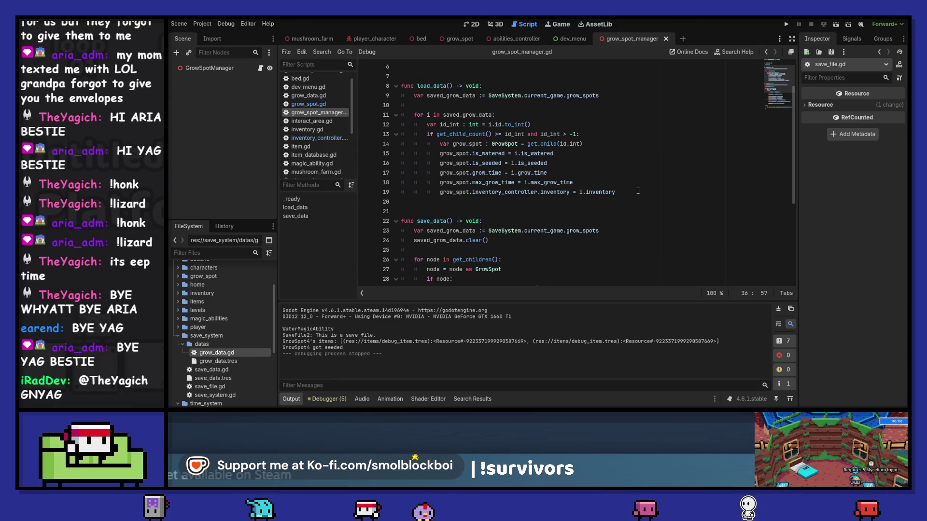
Add blank lines around the grow spot assignments inside the load_data loop.
click(638, 191)
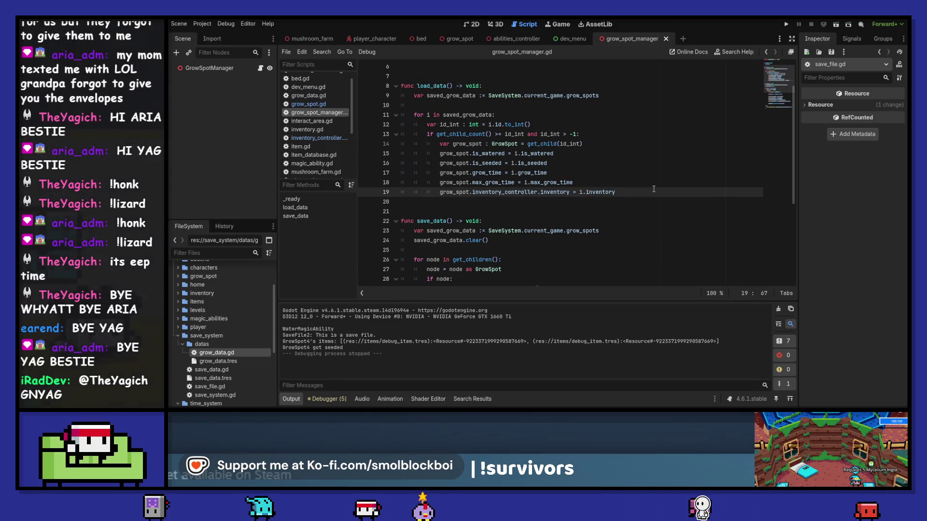
scroll(653, 189, up, 2)
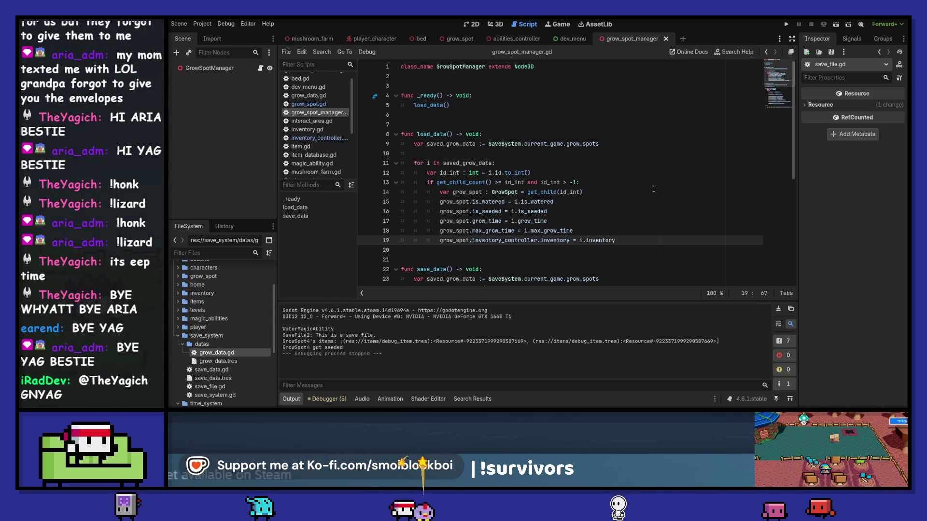
scroll(653, 189, down, 1)
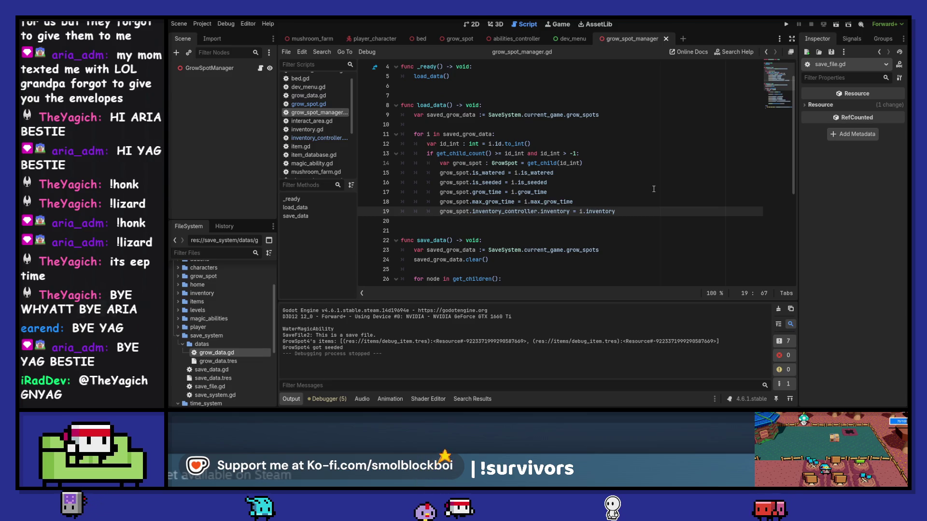
key(Return)
key(Up)
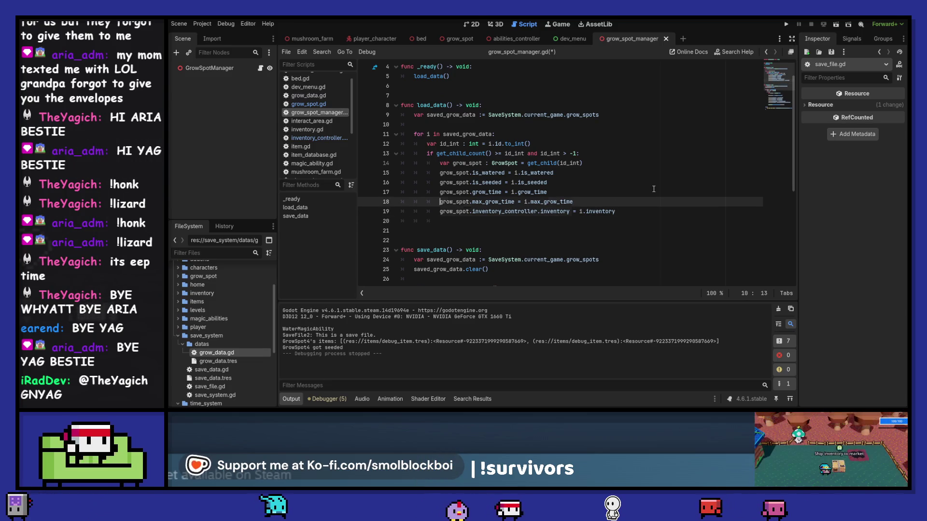
key(Up)
key(Up)
key(Down)
key(Down)
key(Up)
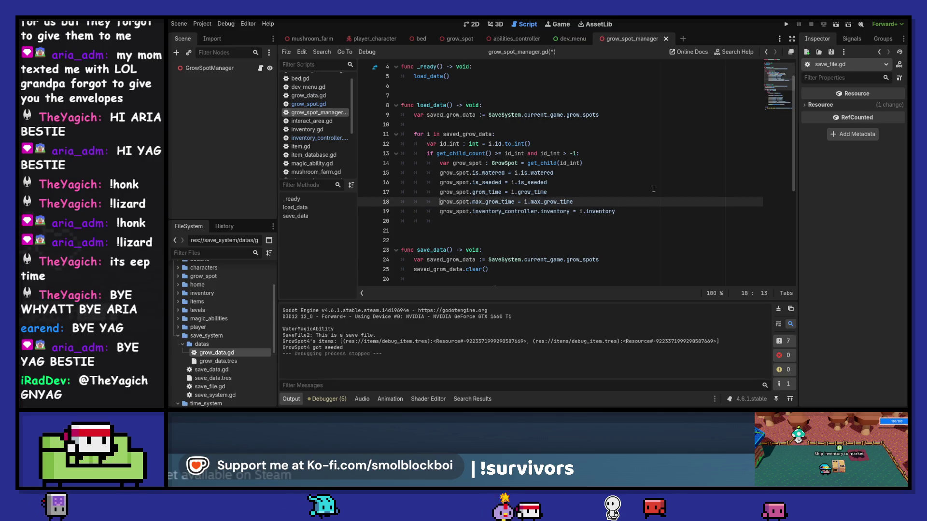
key(Up)
key(Up)
key(Up)
key(Return)
Call grow_spot.update_sprites() at the end of the loop, save, and run the game.
key(Down)
key(Down)
key(Down)
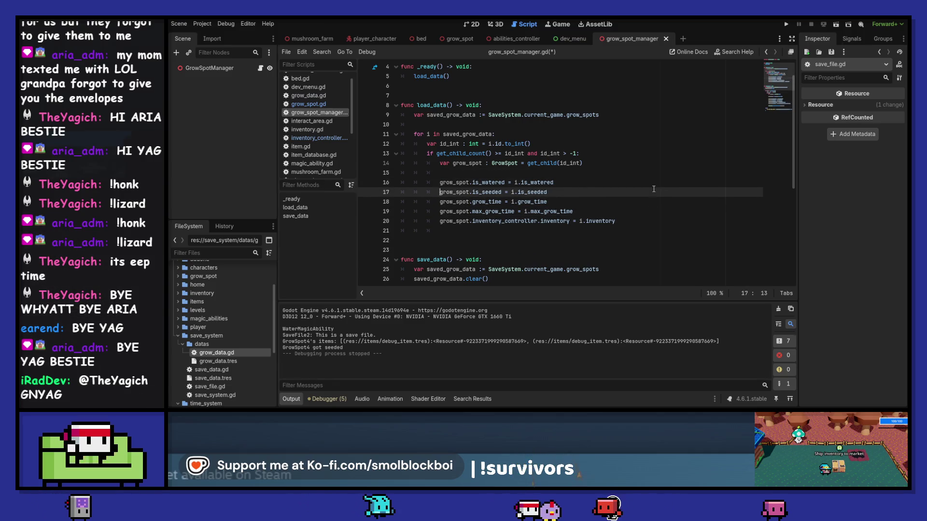
key(Up)
key(Return)
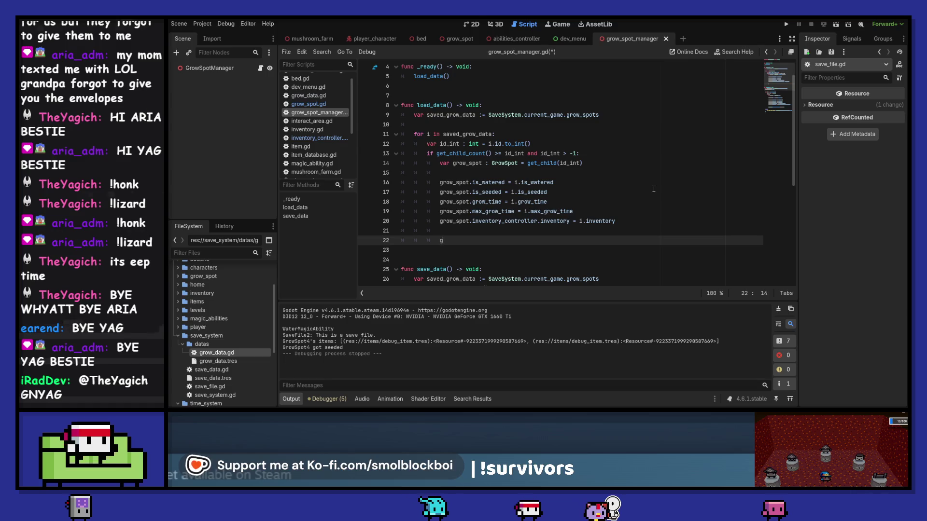
text(_spot.update_sprites())
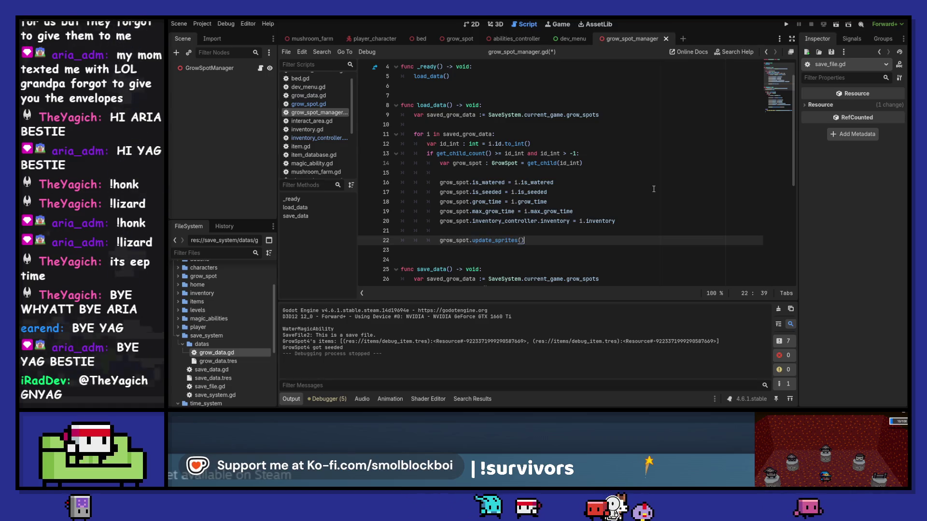
key(ctrl+s)
key(F5)
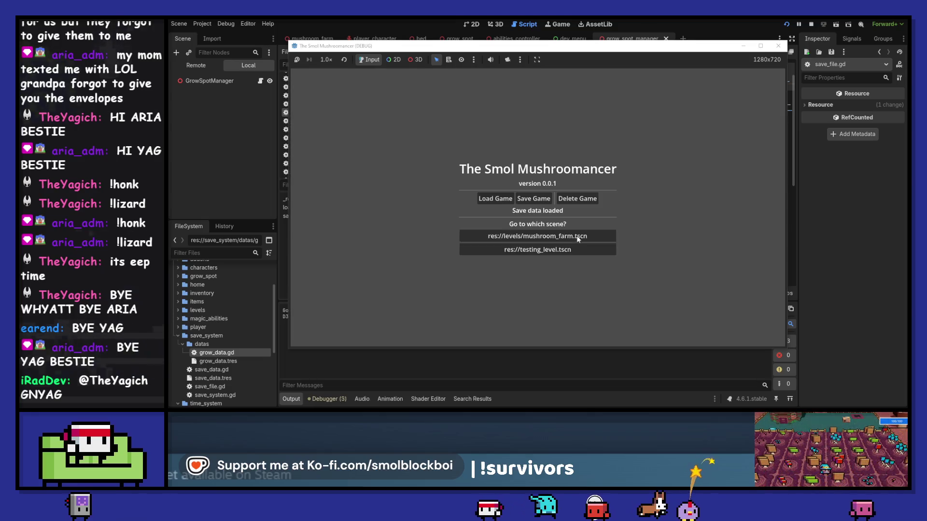
Load mushroom_farm, water the grow spot, and sleep in the bed into a new day.
click(552, 241)
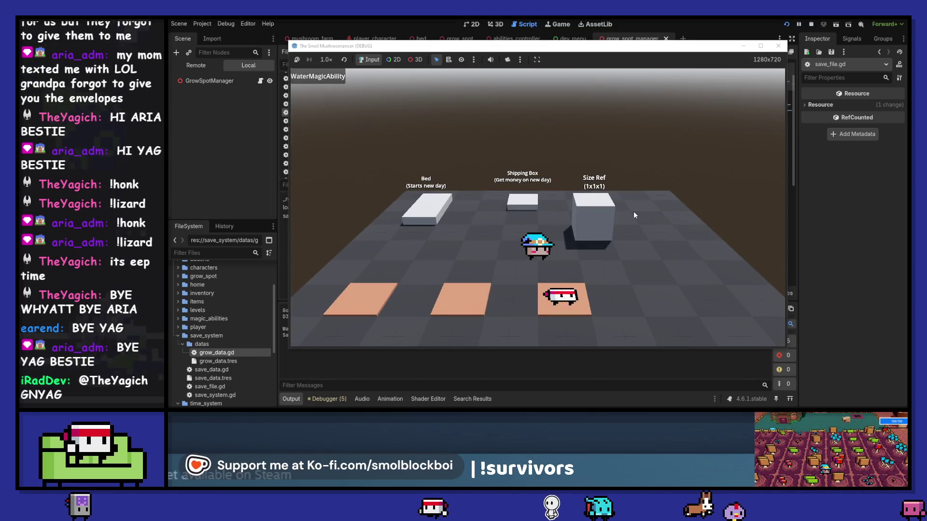
key(s)
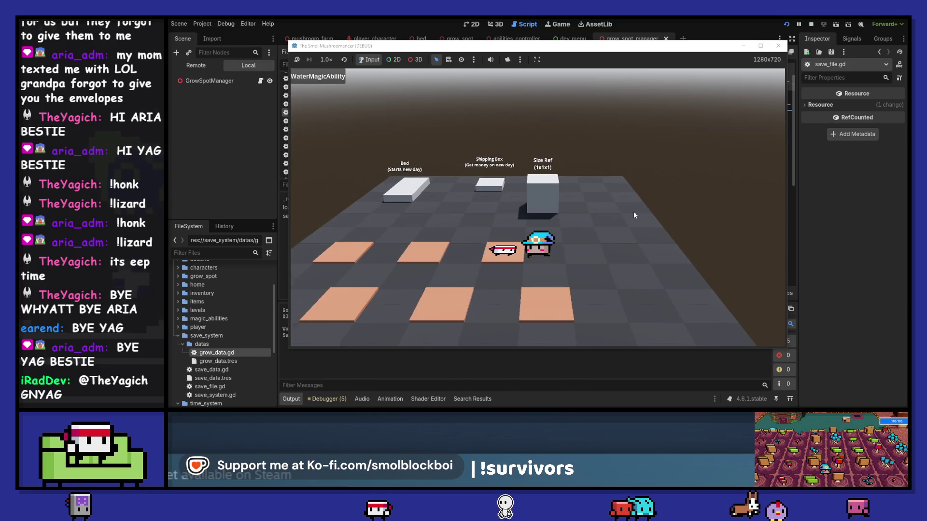
key(w)
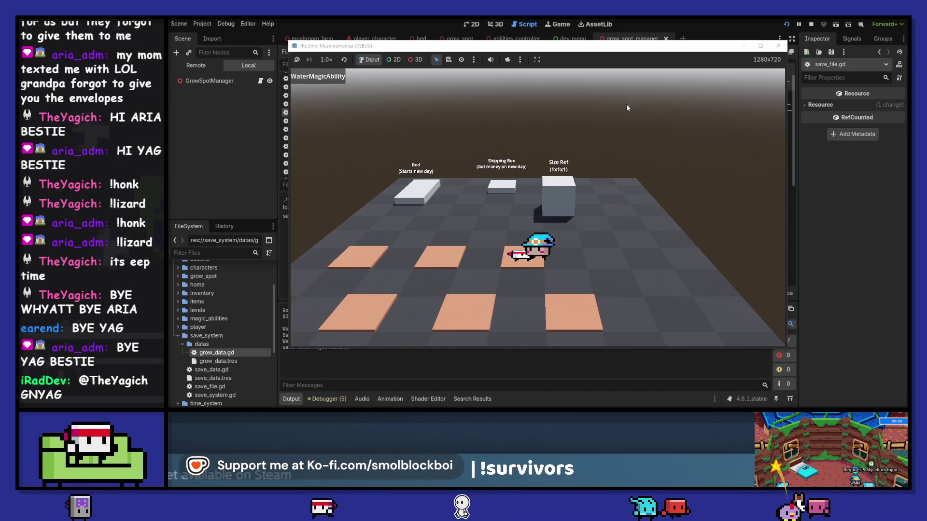
drag(625, 48, 706, 36)
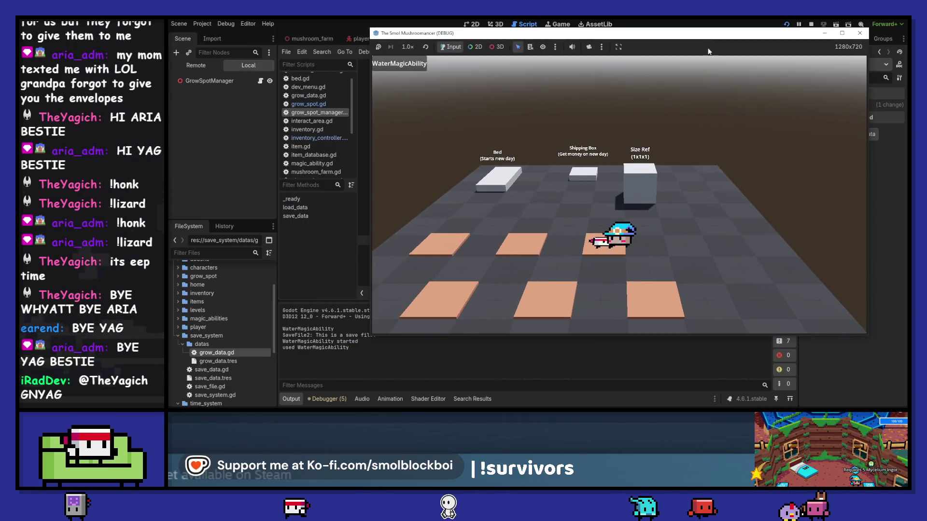
click(728, 113)
key(w)
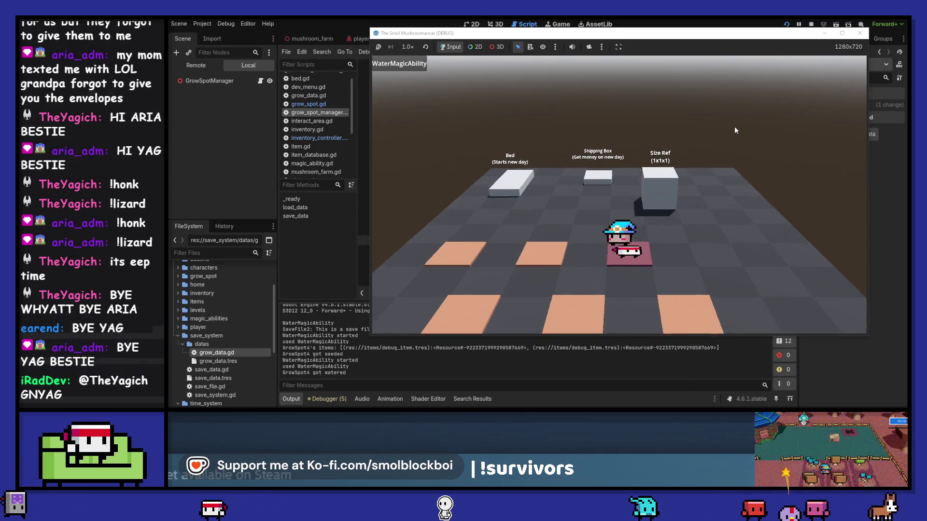
key(a)
key(e)
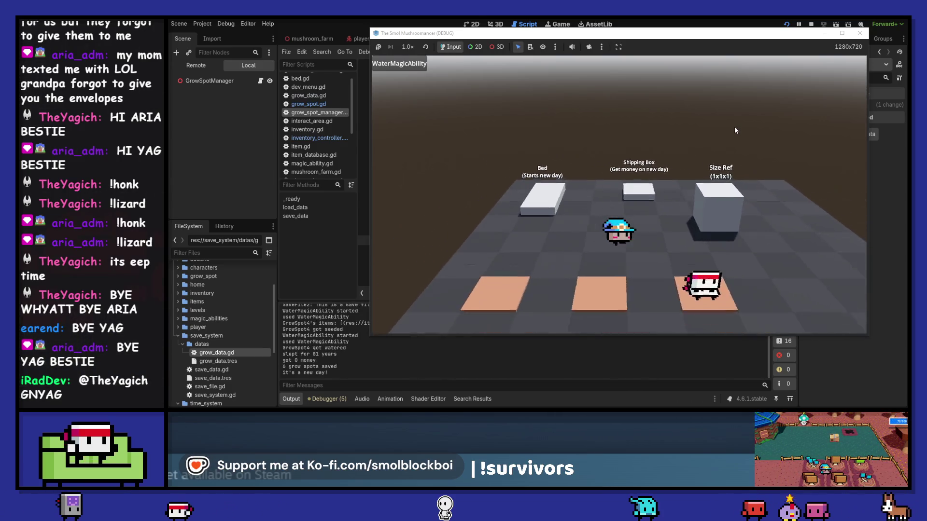
Harvest the grown item from GrowSpot4, water several spots, and close the game.
key(e)
key(d)
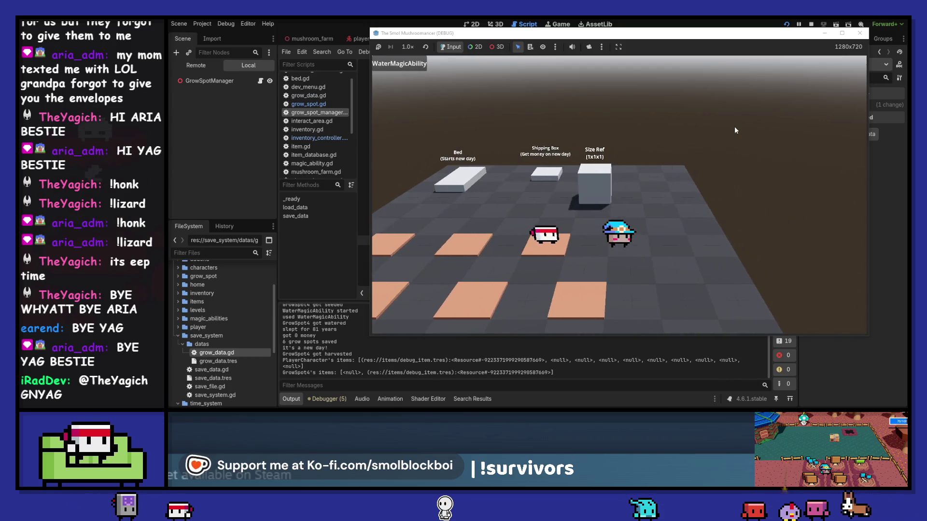
key(a)
click(786, 118)
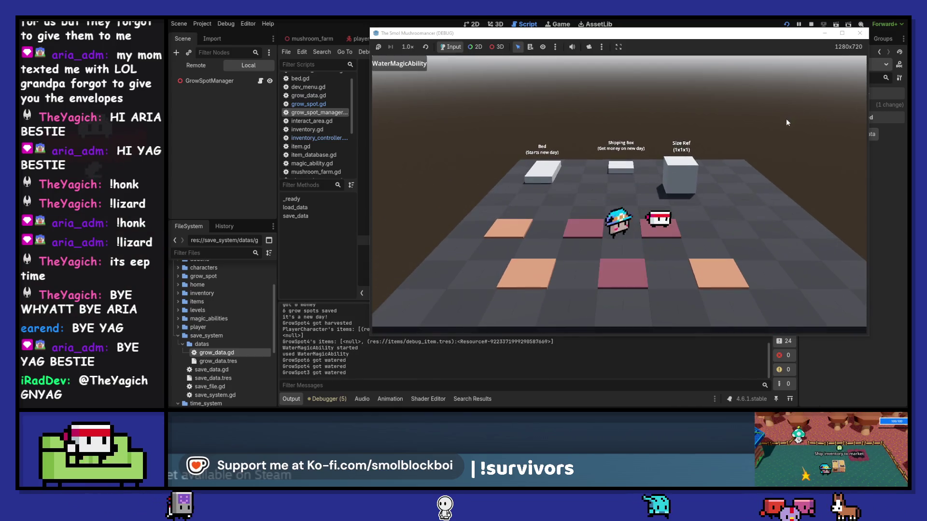
click(861, 34)
Relaunch the game, load the farm, water the seeded spot, and sleep into a new day.
key(F5)
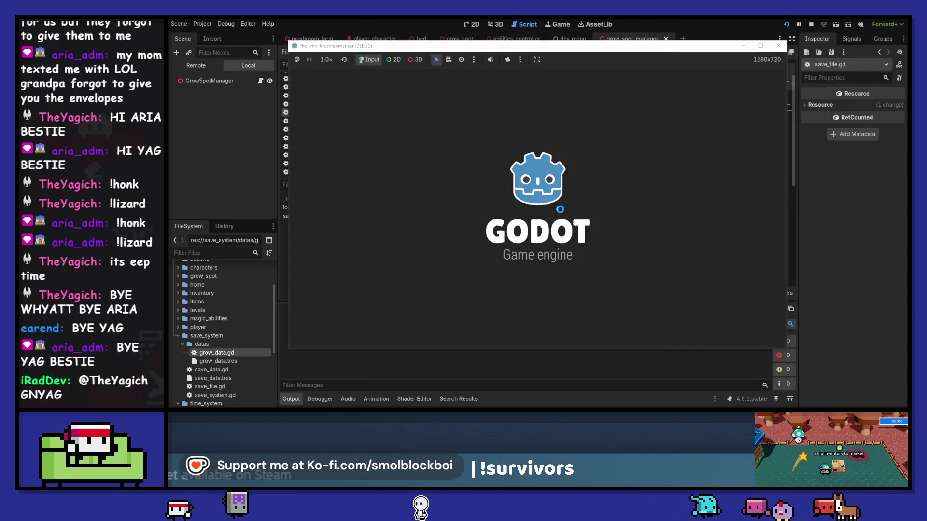
click(570, 236)
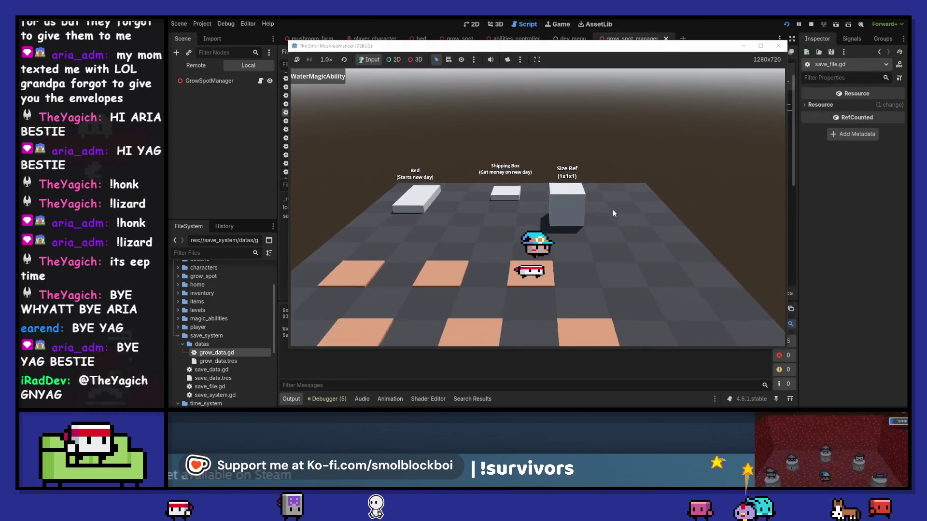
drag(611, 46, 713, 26)
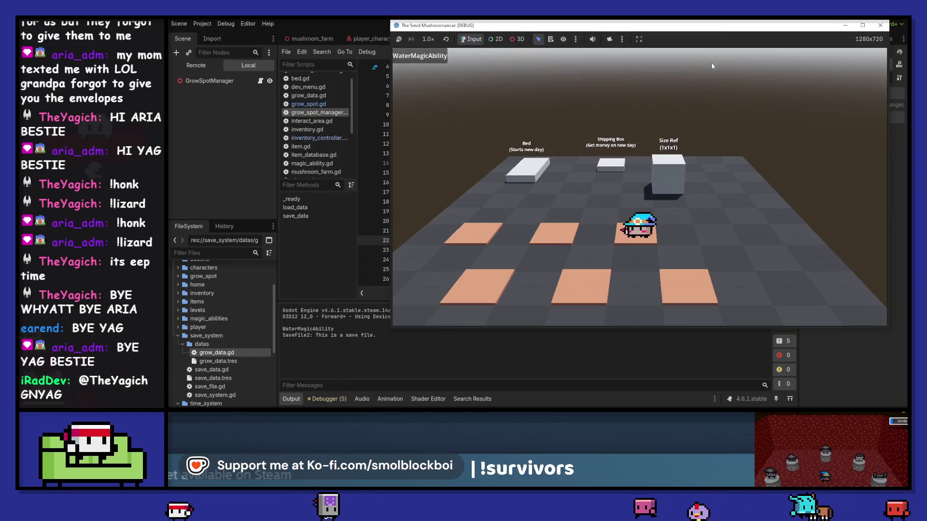
key(a)
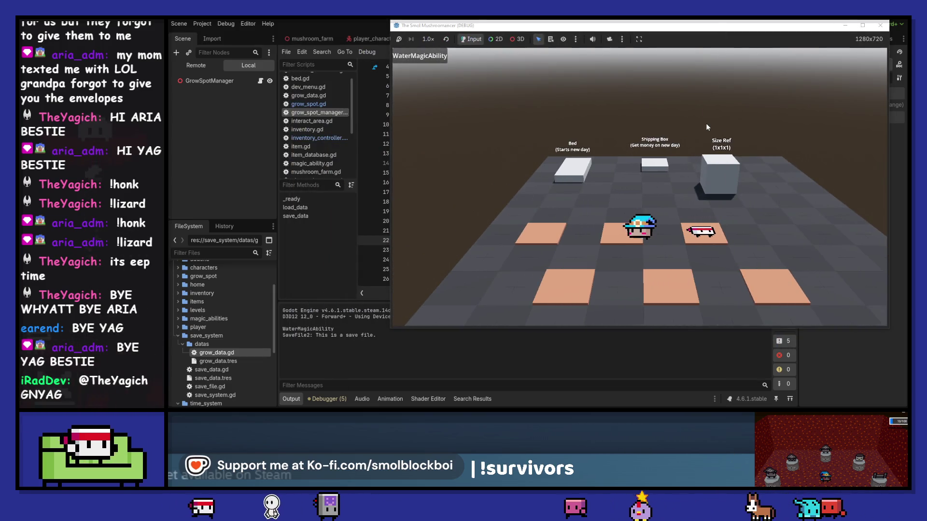
key(e)
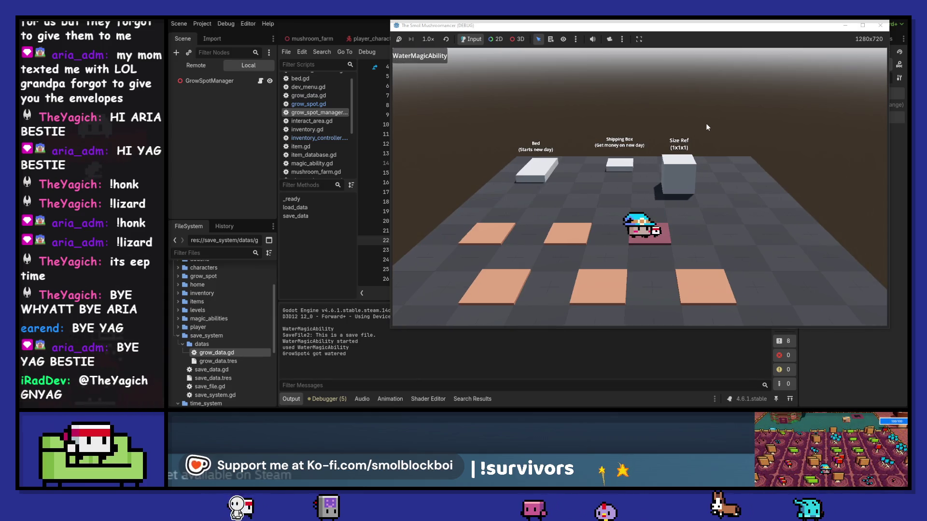
key(w)
key(a)
key(w)
key(e)
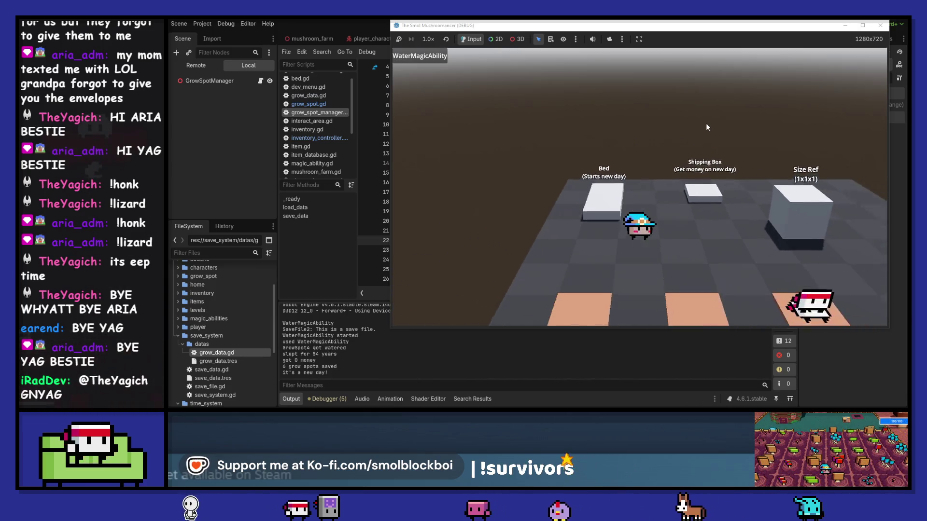
Restart the game, reload the farm level to check persistence, then close it.
key(F5)
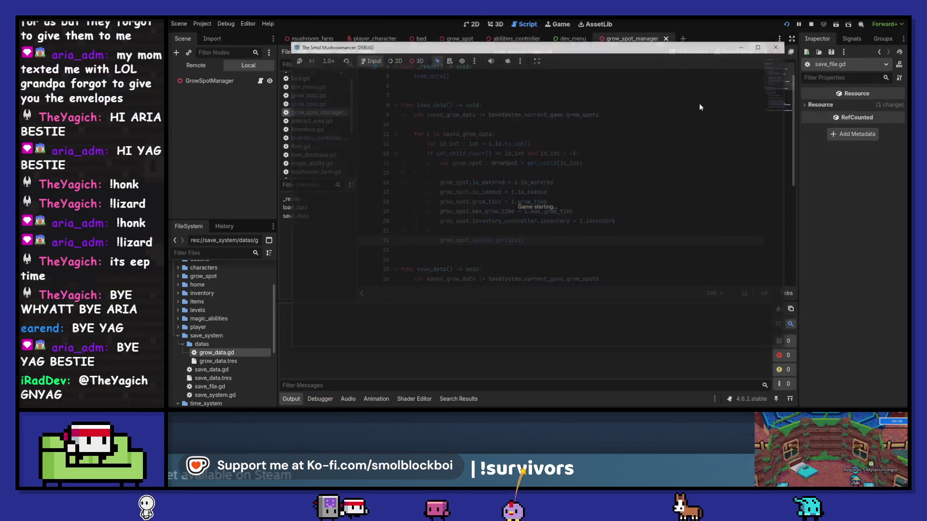
click(560, 237)
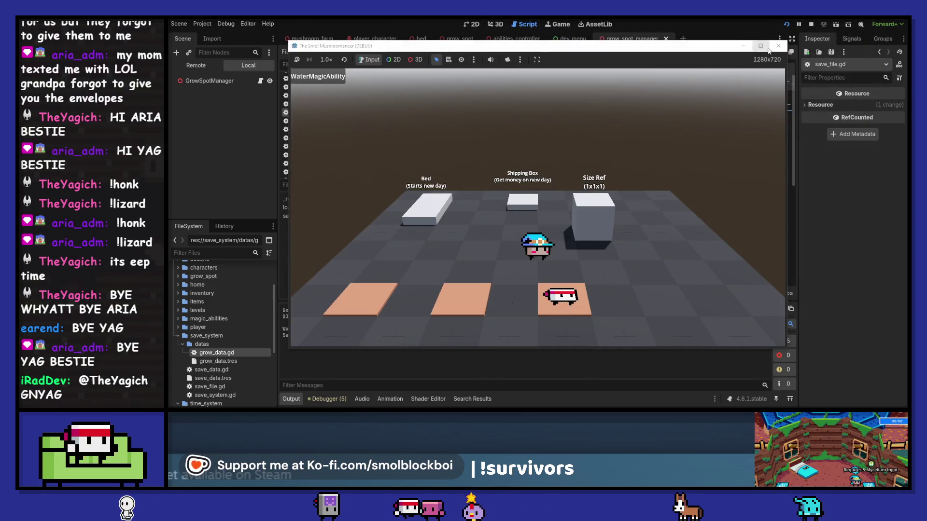
click(778, 46)
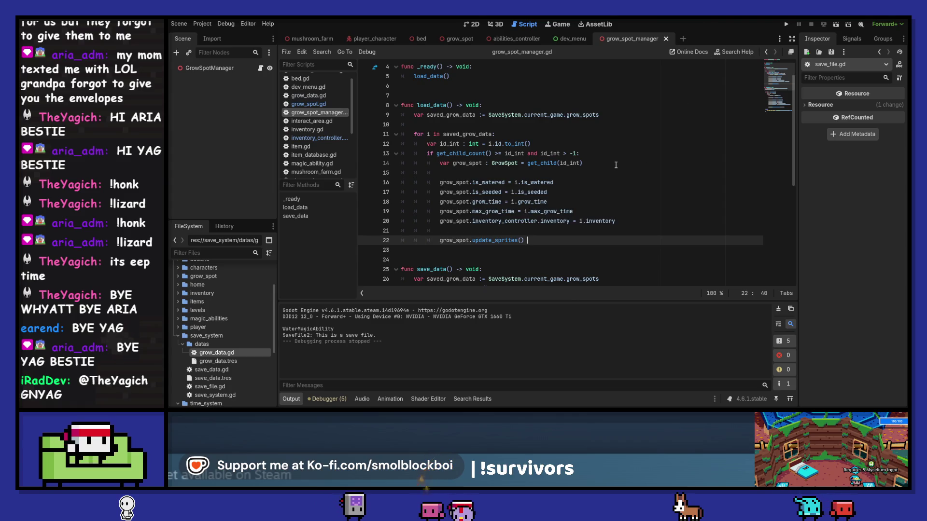
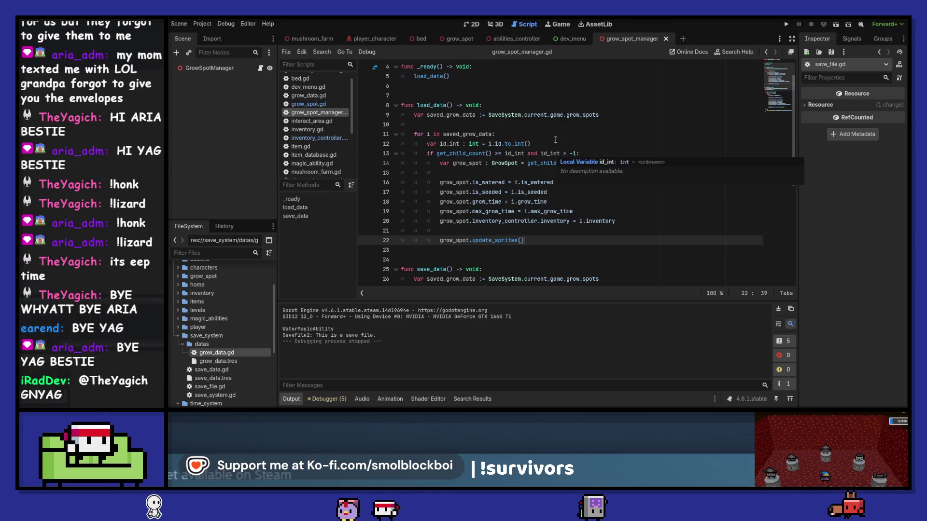
Scroll through grow_spot.gd, then open grow_data.gd with its is_watered, is_seeded and grow_time exports.
click(456, 39)
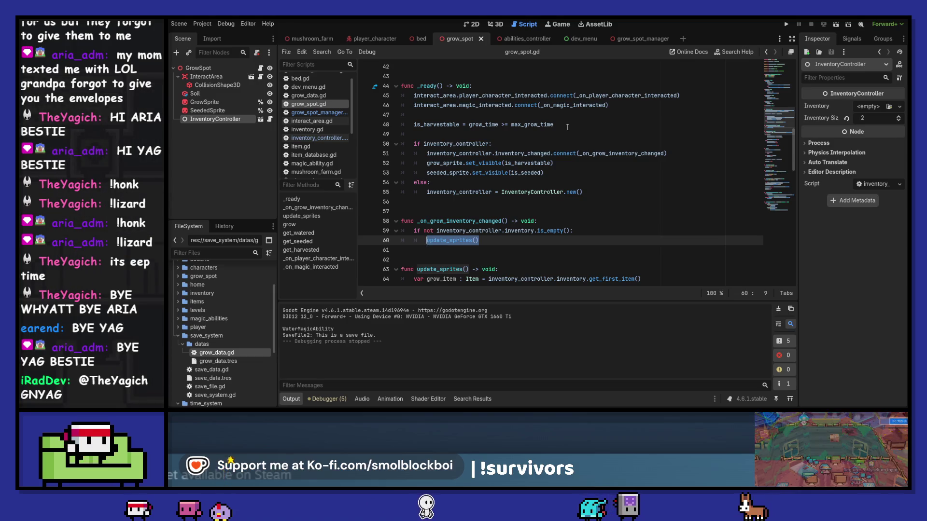
scroll(568, 127, down, 3)
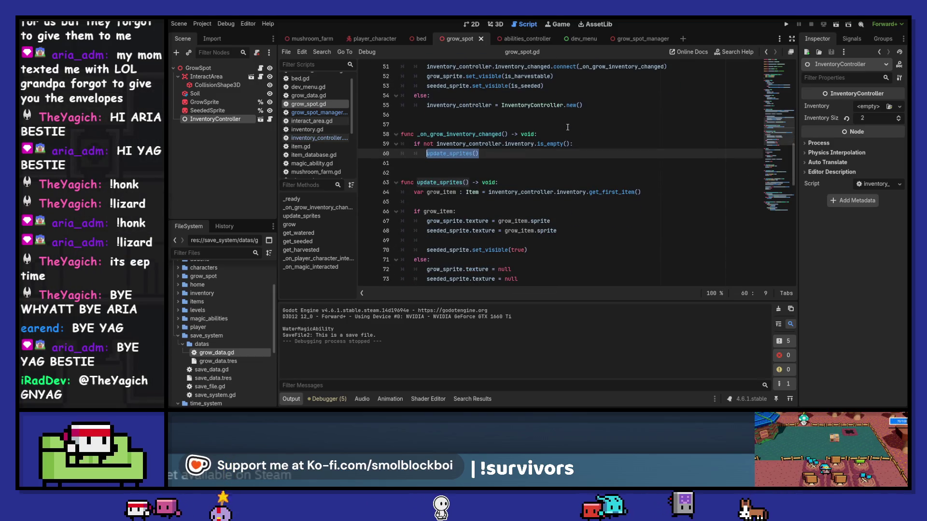
scroll(568, 127, down, 3)
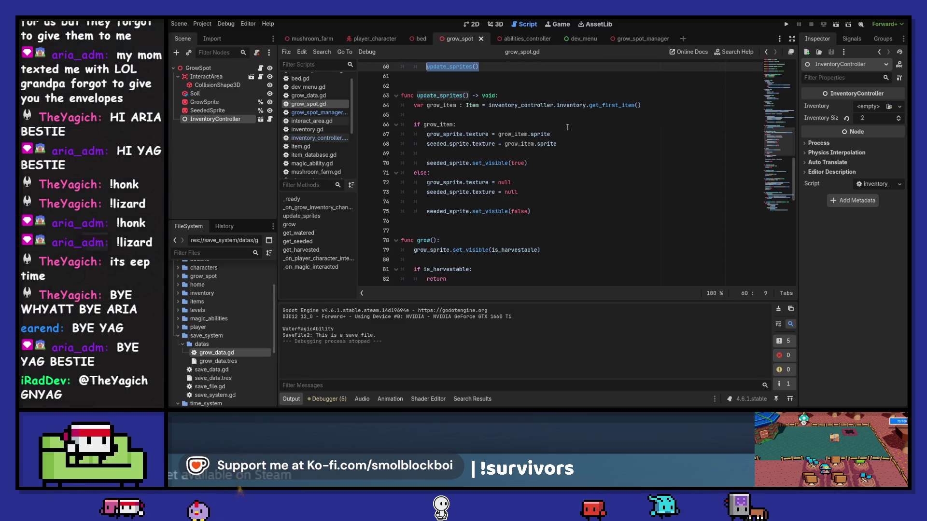
scroll(570, 130, up, 7)
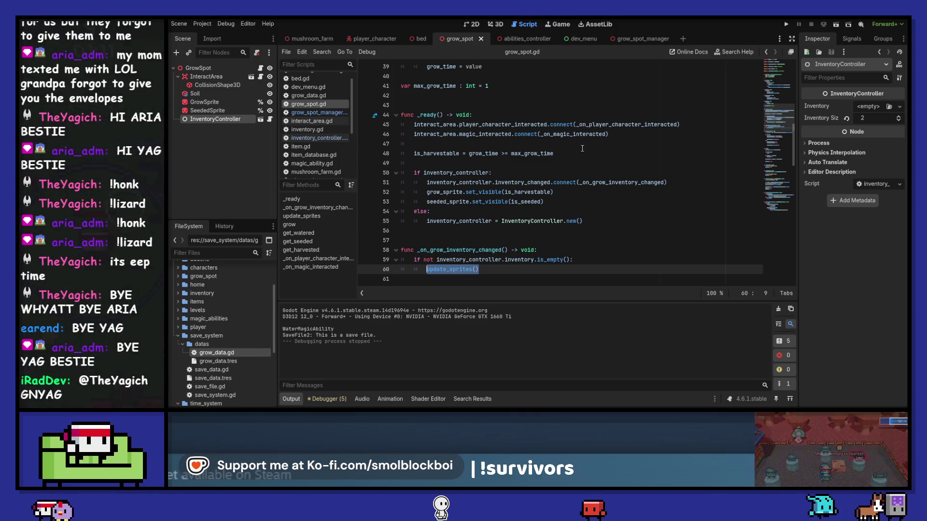
scroll(582, 148, up, 1)
scroll(582, 149, down, 2)
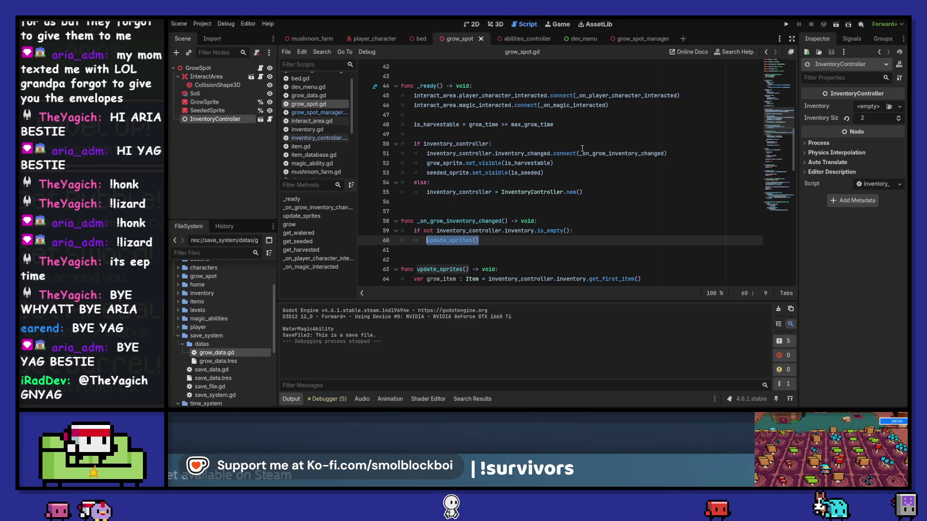
scroll(582, 149, up, 3)
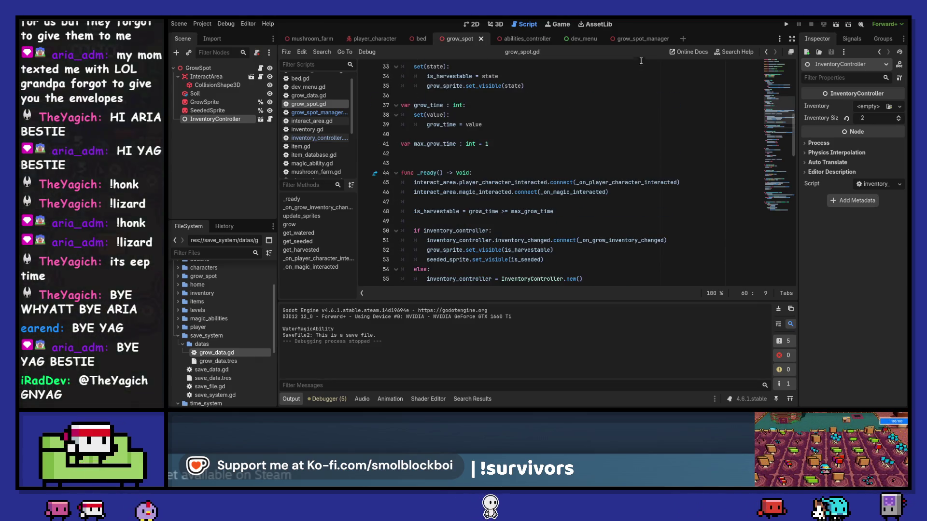
click(642, 39)
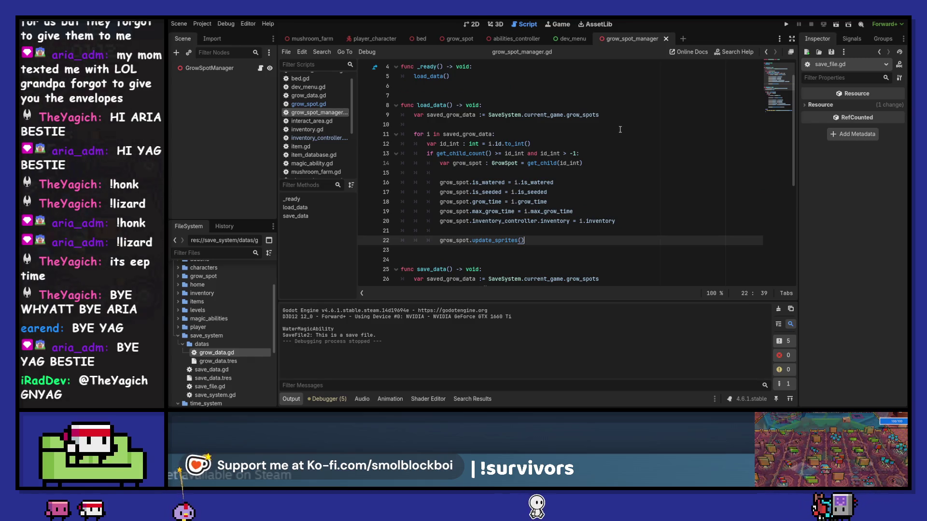
double_click(253, 352)
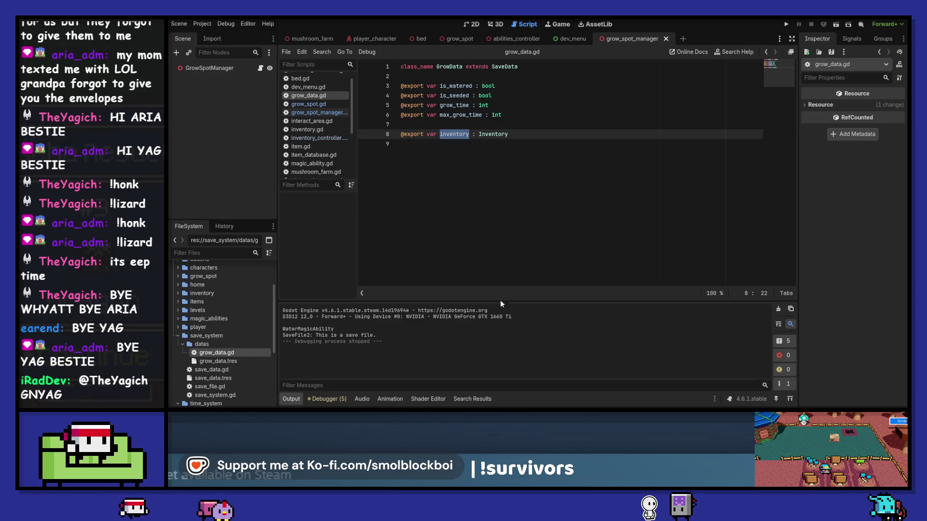
Duplicate the is_seeded export in grow_data.gd as an is_harvestable bool and save.
click(526, 98)
key(ctrl+shift+d)
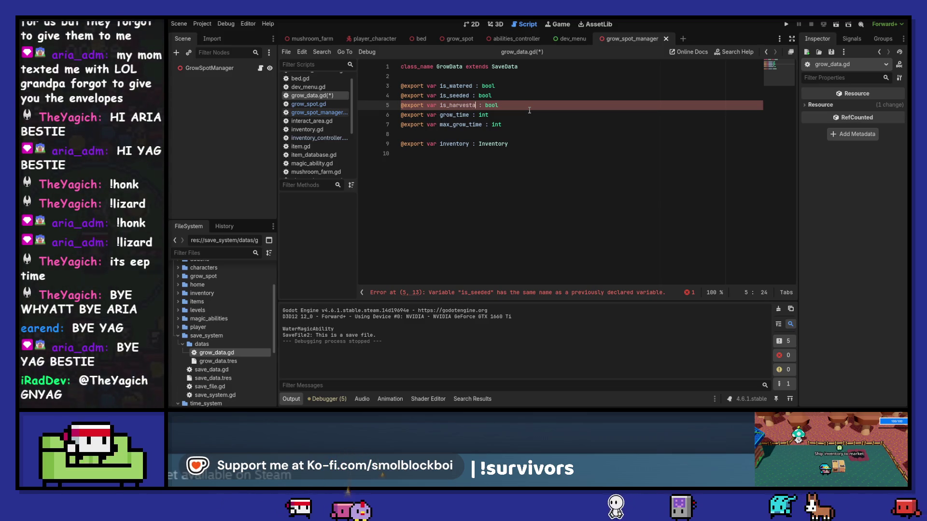
text(le)
key(ctrl+s)
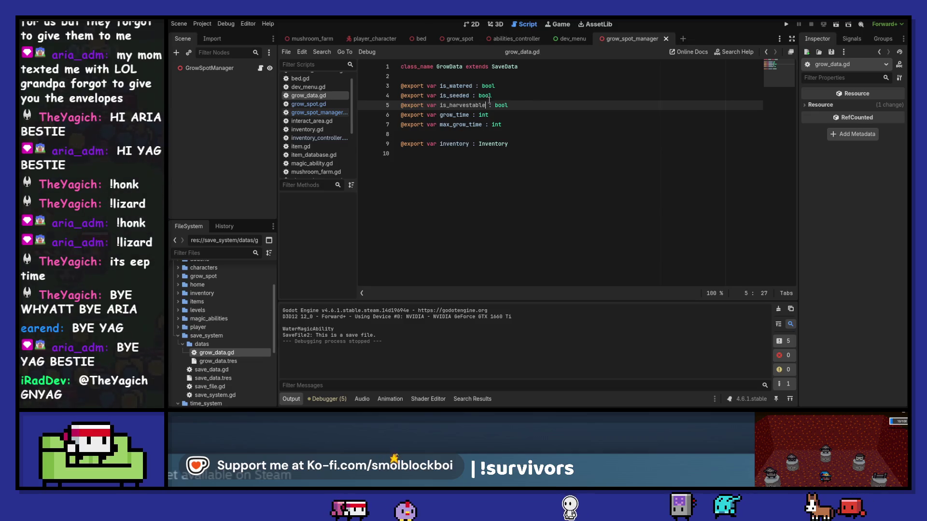
double_click(472, 107)
key(ctrl+c)
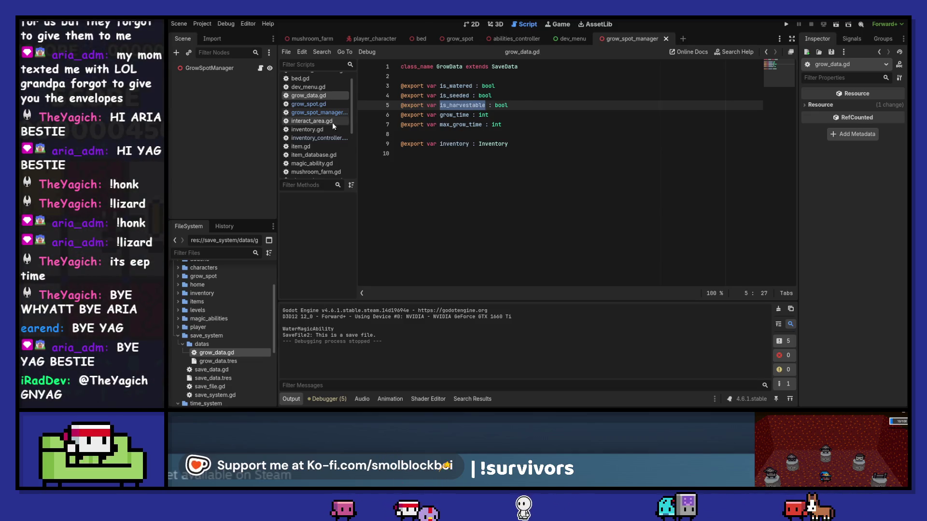
Add an is_harvestable loading line beside is_seeded in grow_spot_manager.gd and save.
click(318, 112)
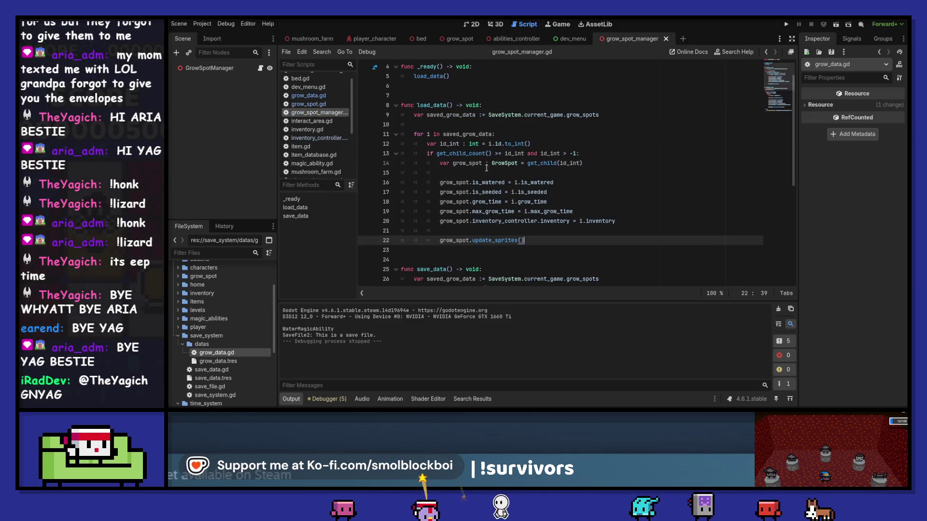
click(574, 194)
key(ctrl+d)
key(ctrl+shift+Left)
key(ctrl+v)
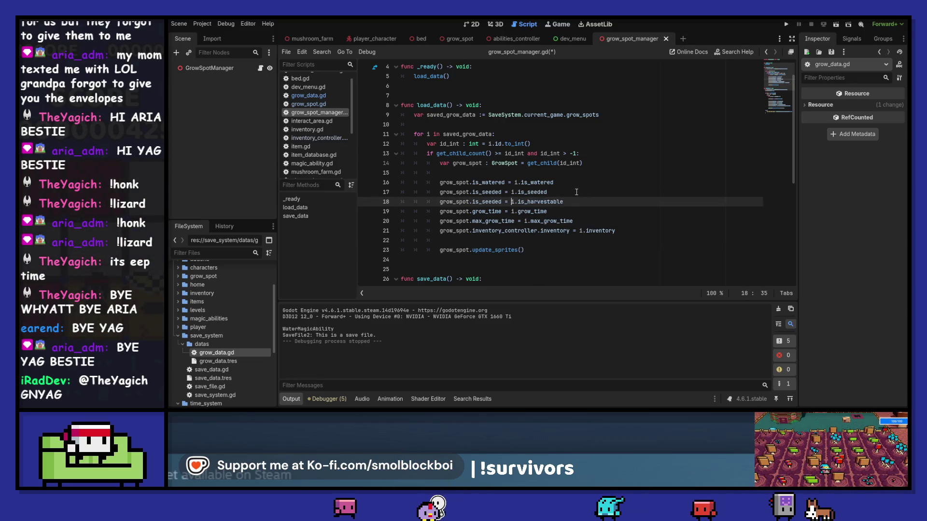
double_click(487, 202)
text(is_harvestable)
key(ctrl+s)
Add a matching is_harvestable saving line under the is_seeded one and save.
scroll(575, 188, down, 5)
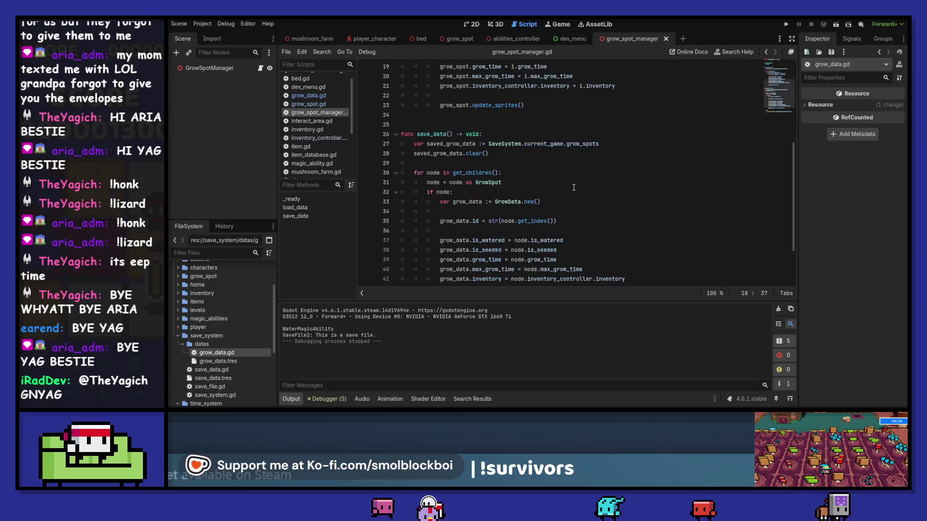
scroll(574, 187, down, 2)
click(569, 192)
key(ctrl+d)
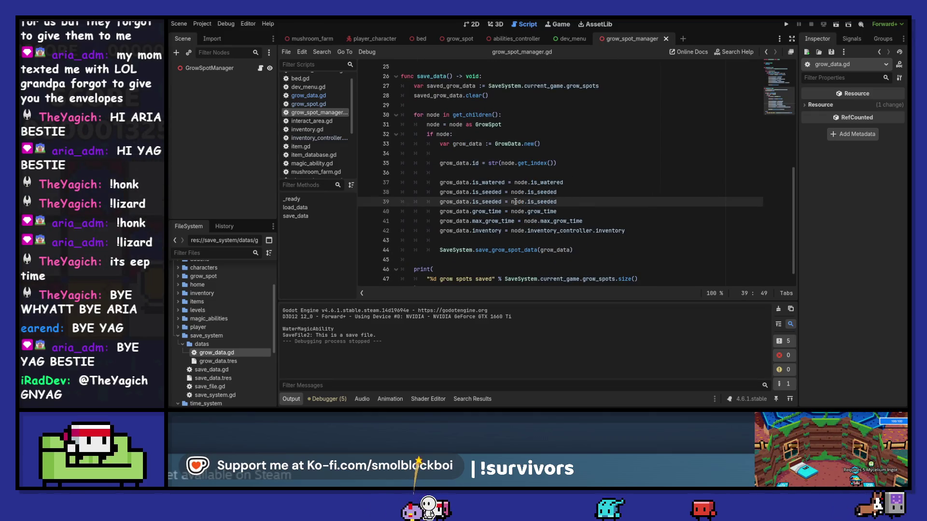
text(is_harvestable)
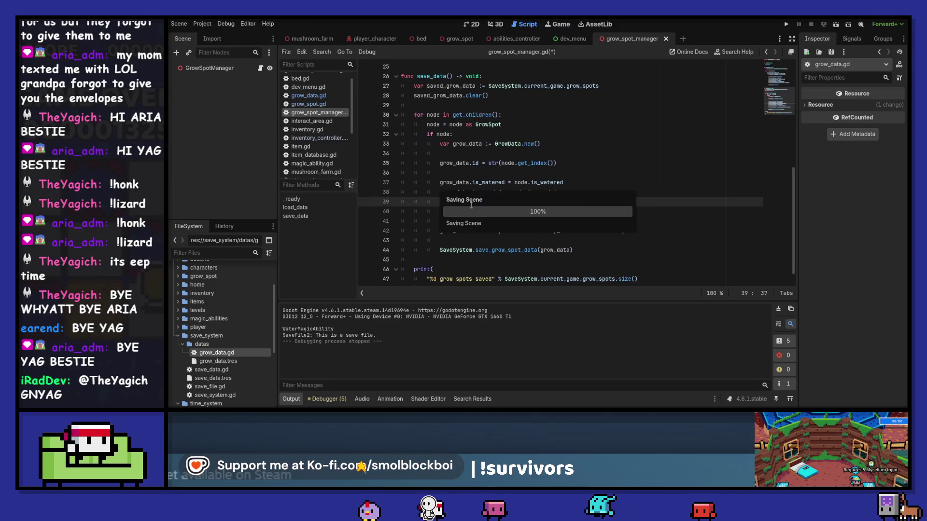
key(ctrl+s)
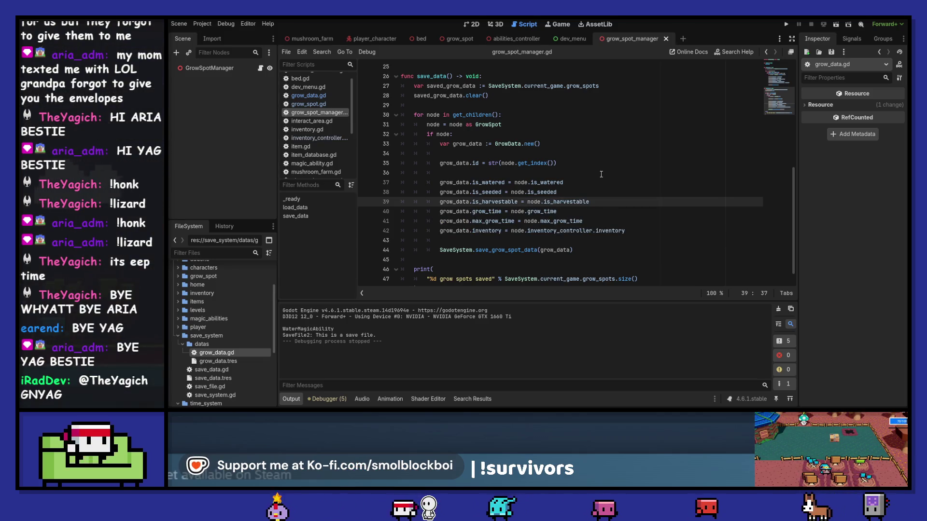
Bring up grow_spot.gd and run the game to test the changes.
scroll(578, 163, up, 2)
click(537, 194)
scroll(536, 194, up, 1)
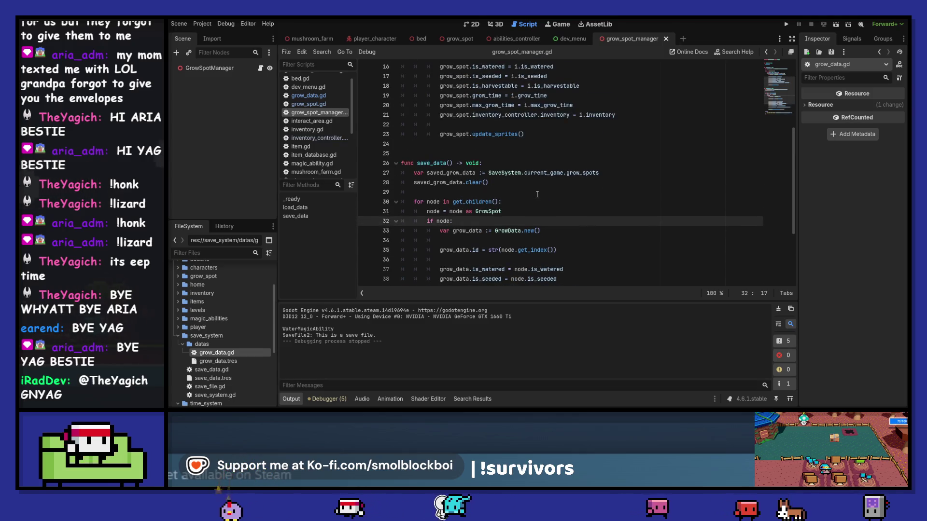
click(317, 95)
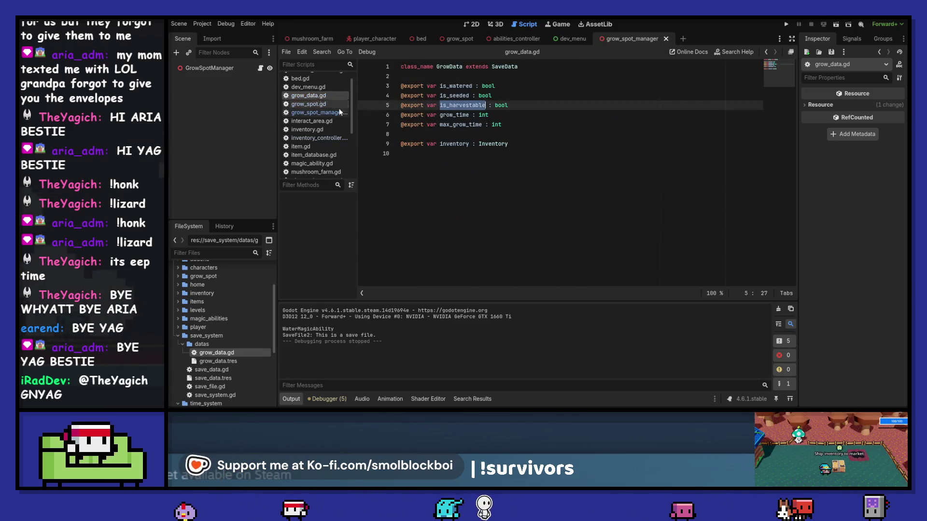
click(321, 103)
scroll(579, 97, up, 2)
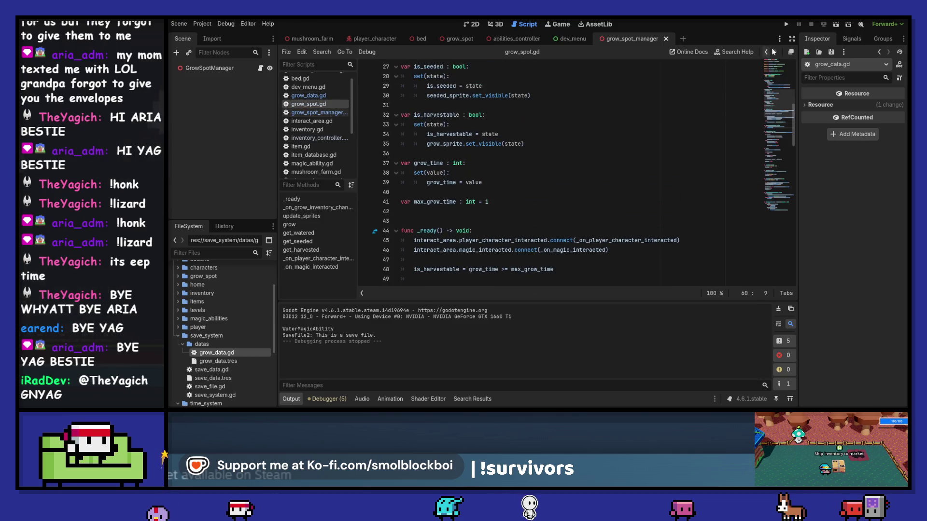
click(787, 23)
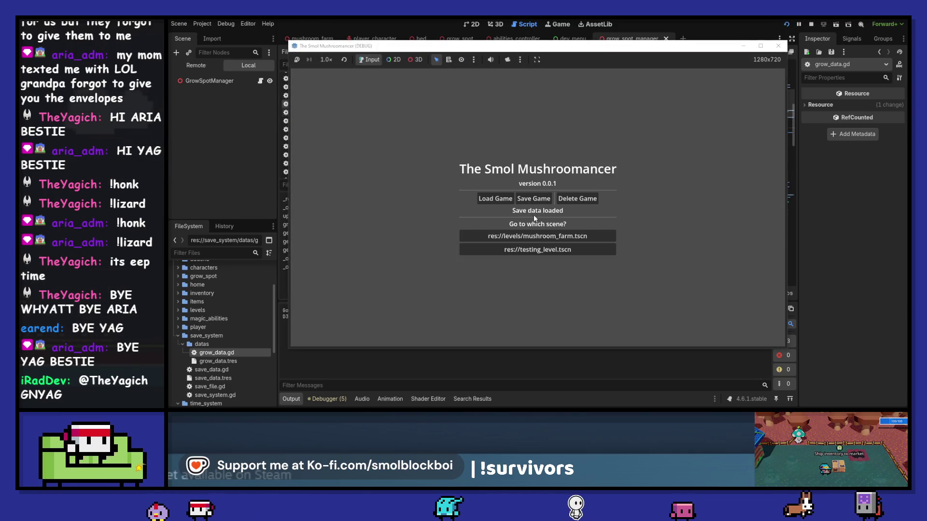
Load the mushroom farm level, walk past the grow spots, then restart the game.
click(536, 236)
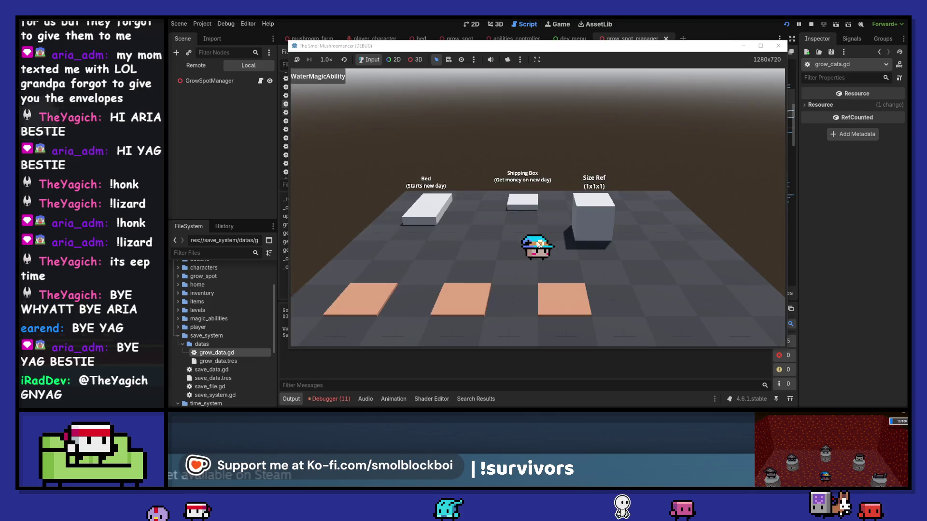
key(s)
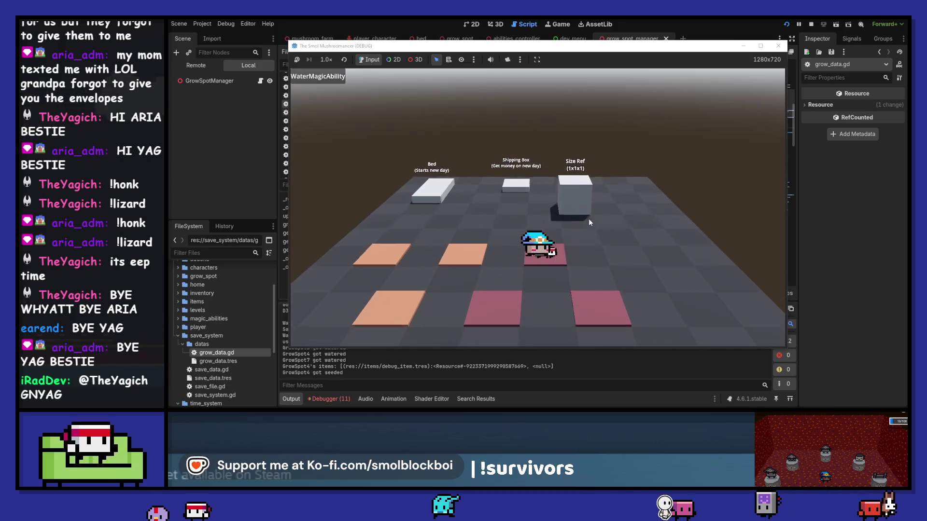
key(w)
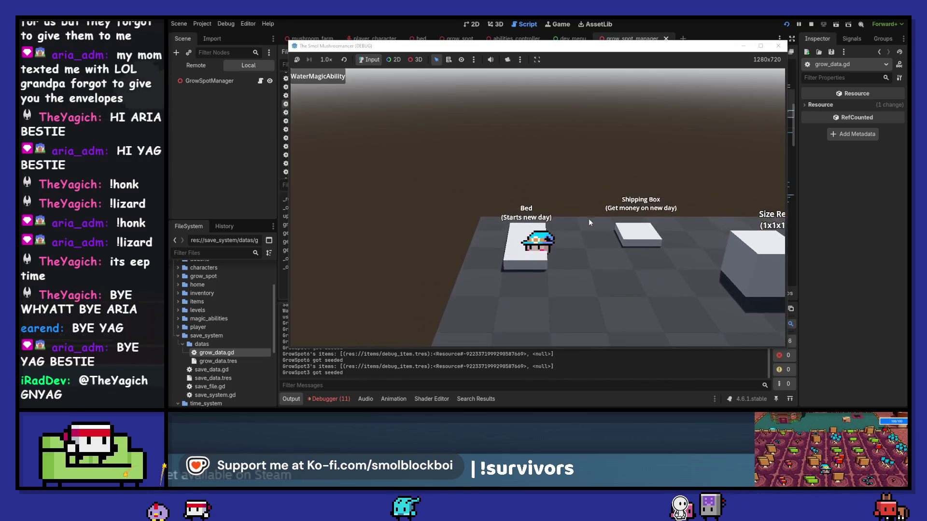
key(s)
key(F5)
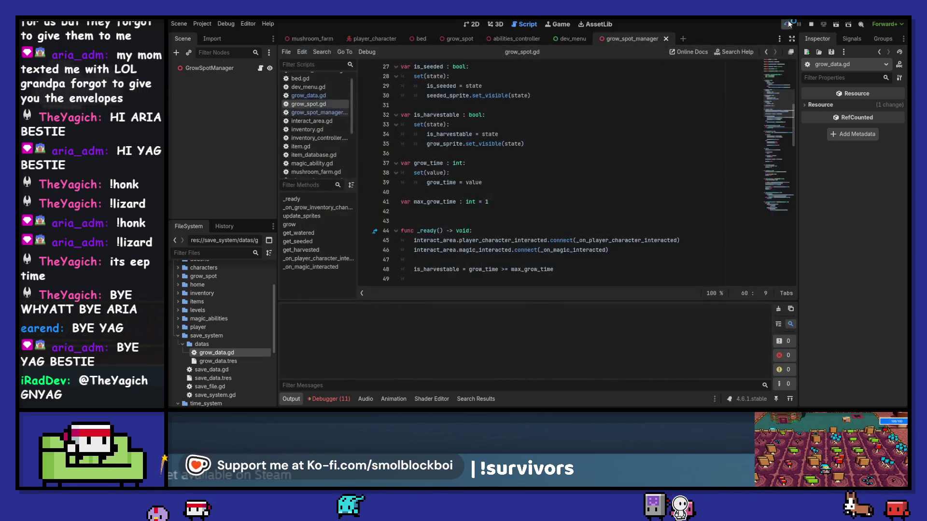
Reload the farm and harvest the mushrooms on GrowSpot6 and GrowSpot4.
click(542, 236)
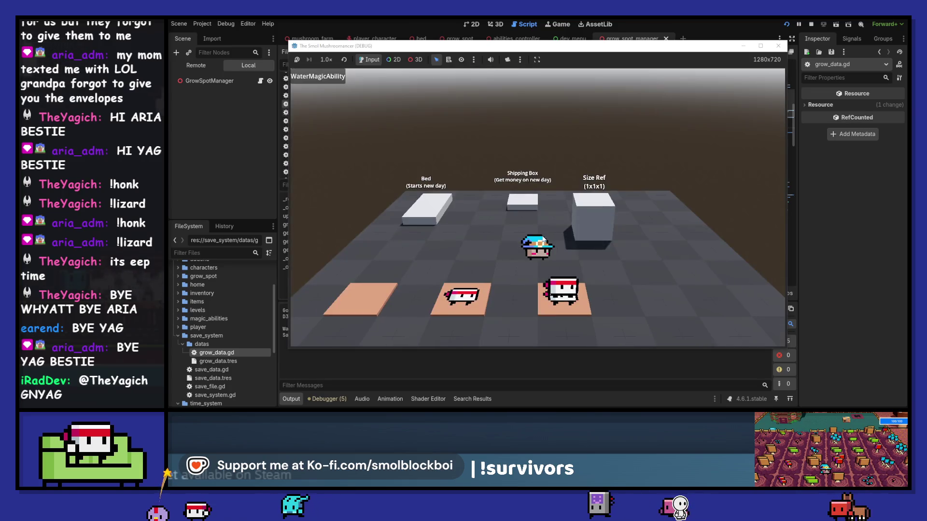
key(s)
key(d)
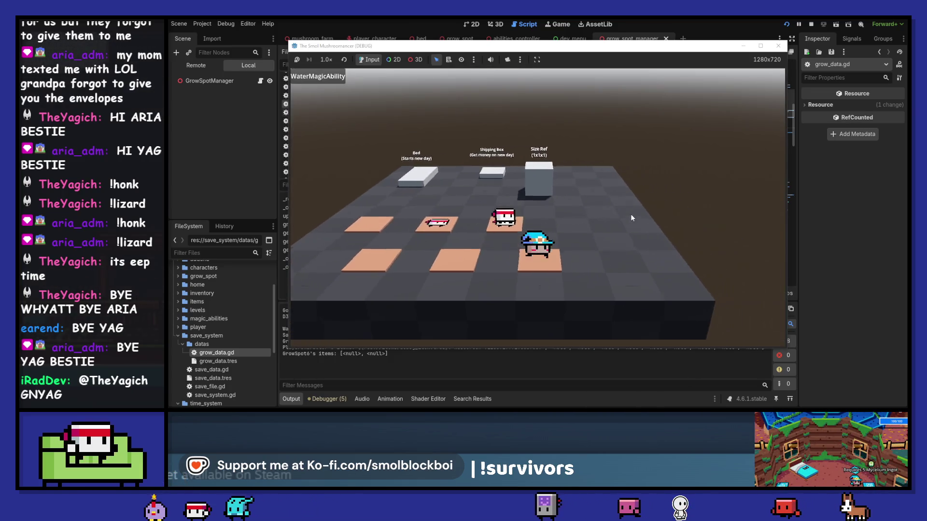
key(d)
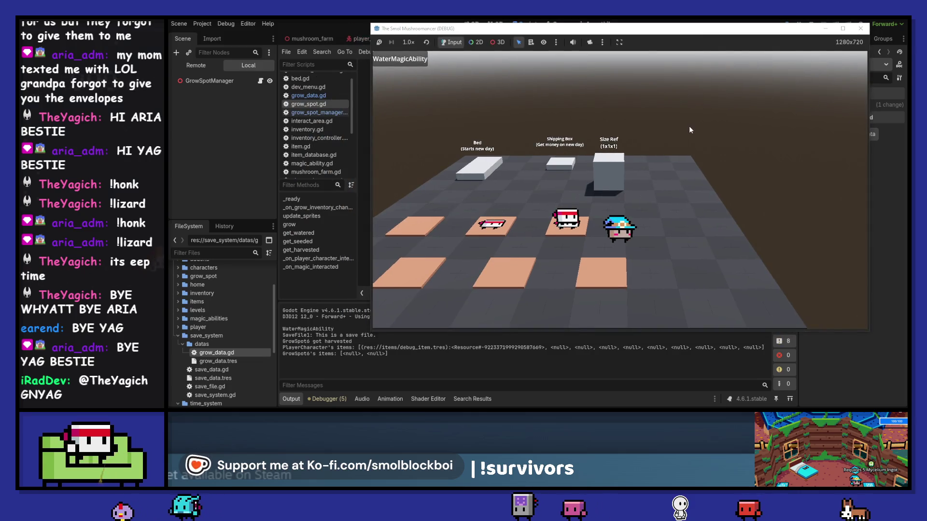
key(d)
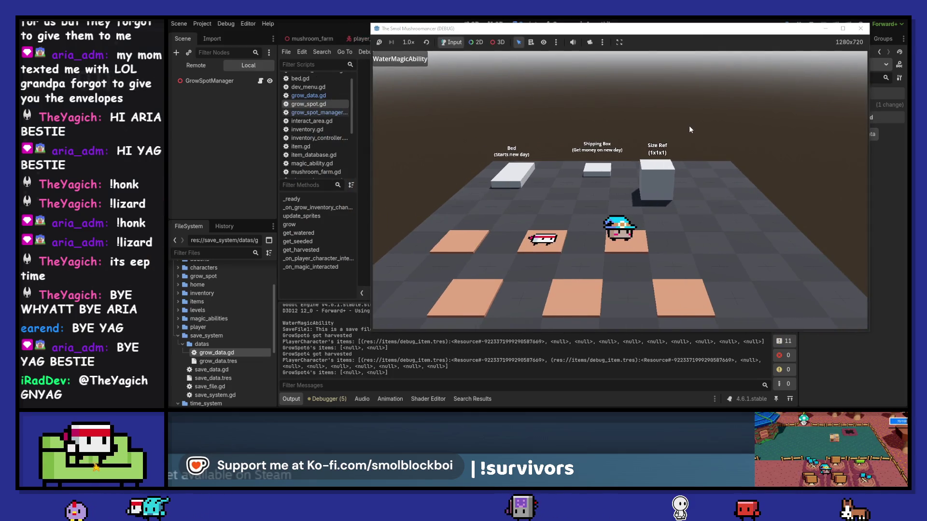
Water and seed GrowSpot3, then water GrowSpot4 and GrowSpot7.
key(space)
key(e)
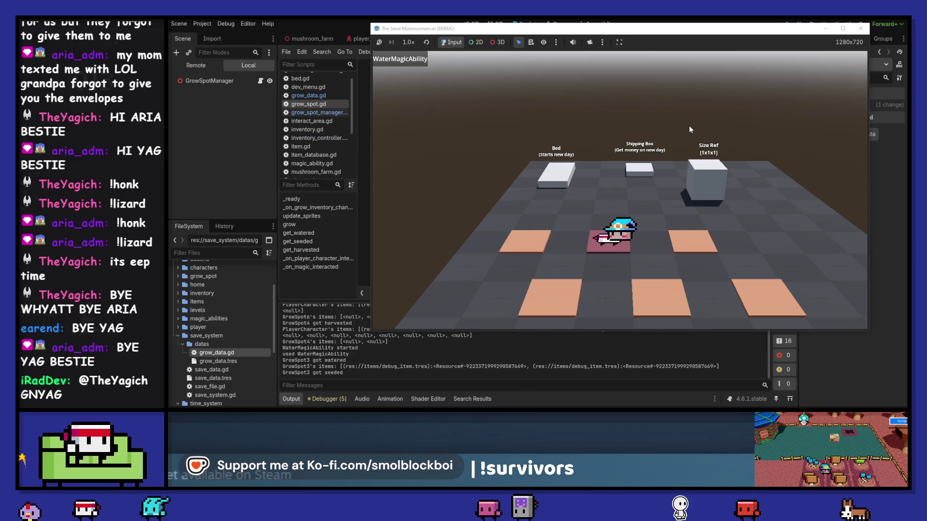
key(a)
key(space)
key(e)
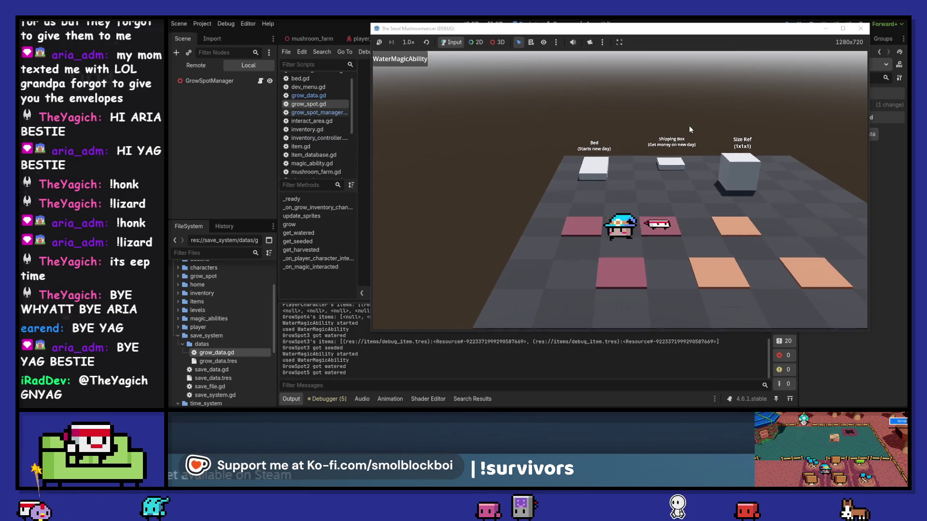
key(d)
key(space)
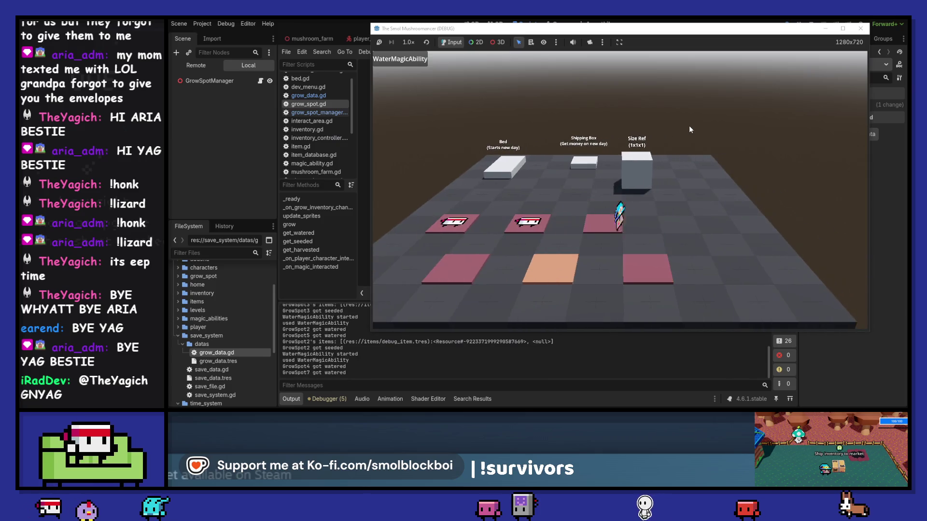
Seed GrowSpot7, sleep in the bed to save 6 grow spots, and stop the game.
key(w)
key(a)
key(e)
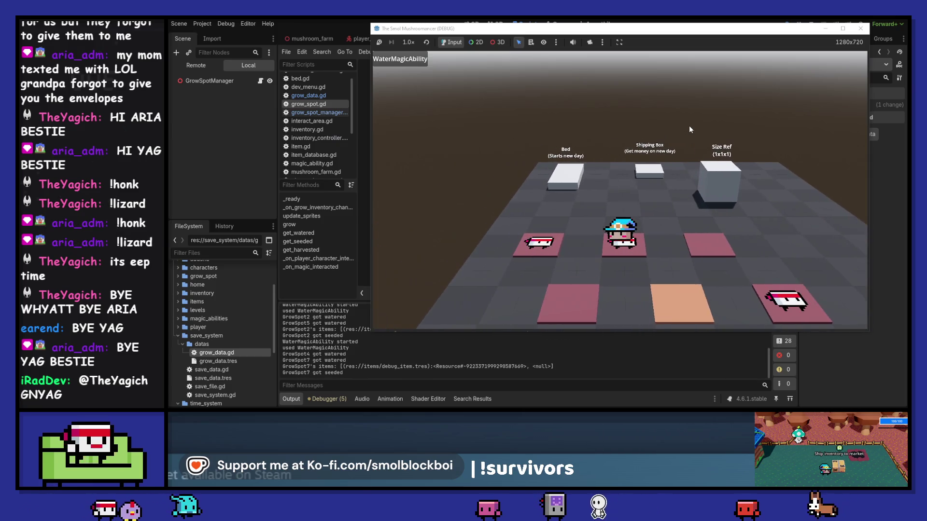
key(w)
key(e)
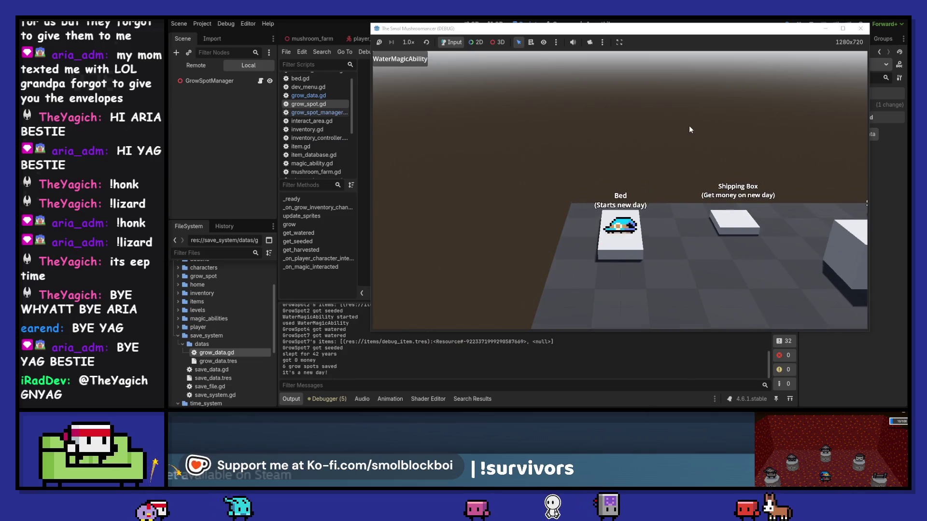
click(861, 28)
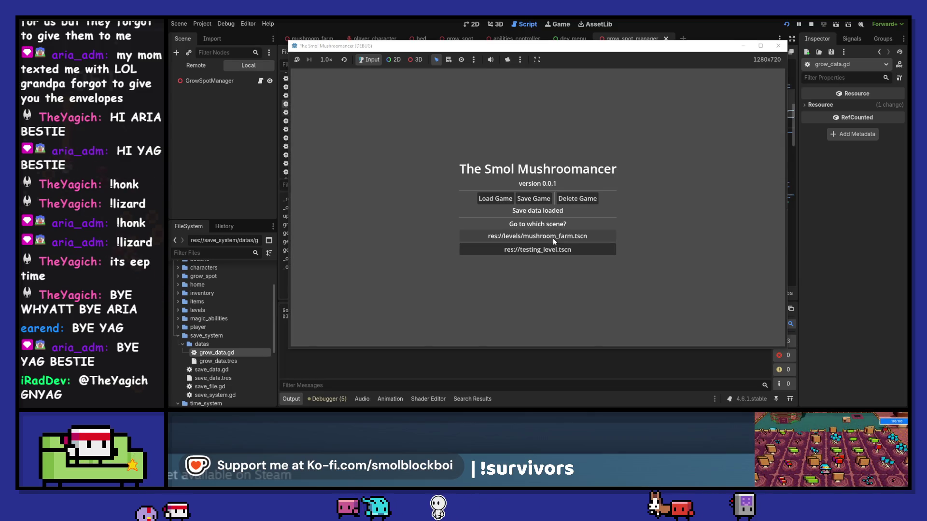
Launch the farm and collect GrowSpot3's saved mushroom into the inventory.
click(552, 239)
key(a)
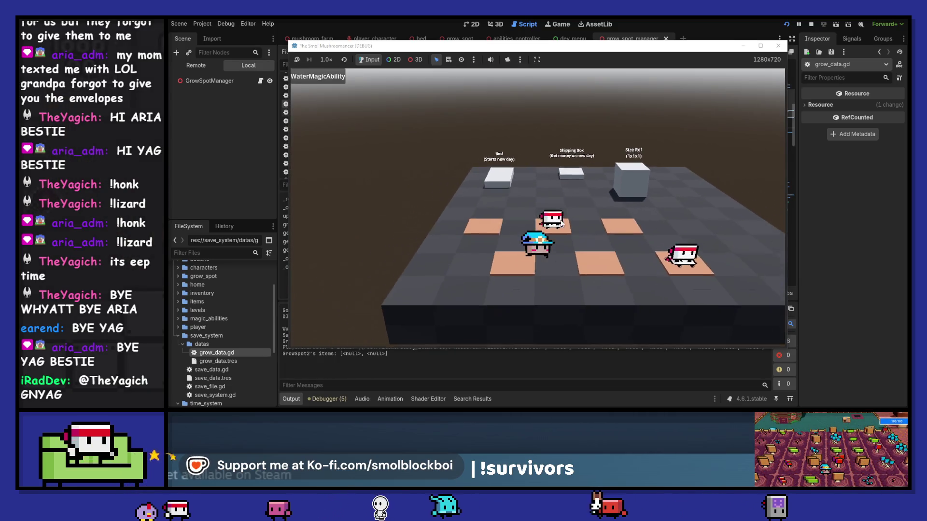
key(w)
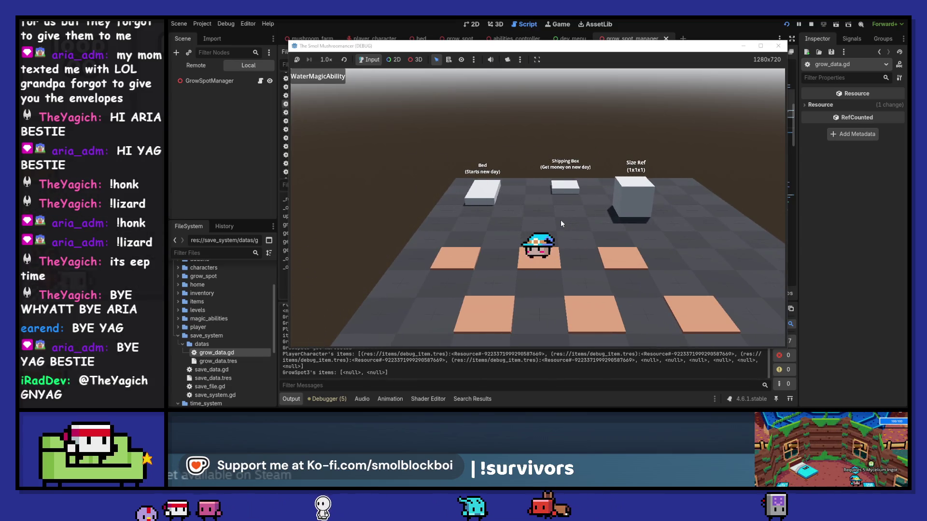
key(e)
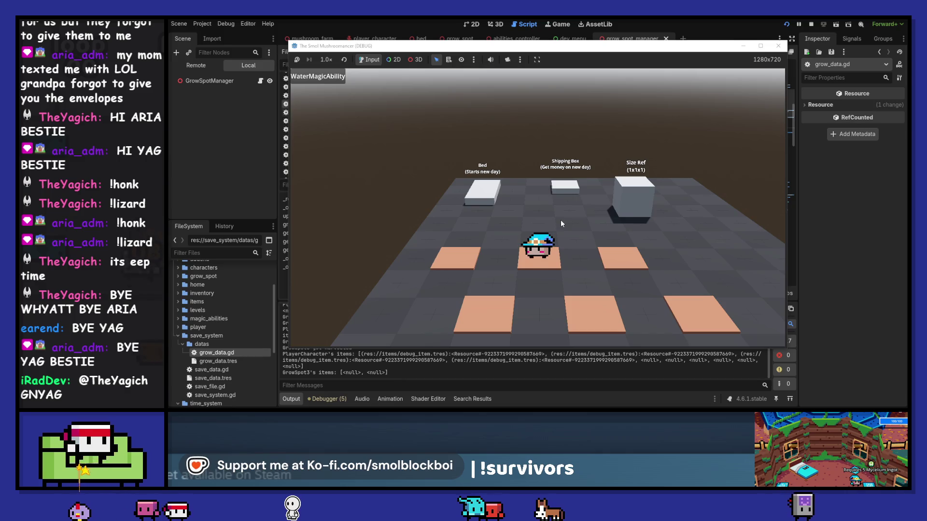
Restart the game, reload the farm, and harvest GrowSpot2 and GrowSpot3.
click(778, 48)
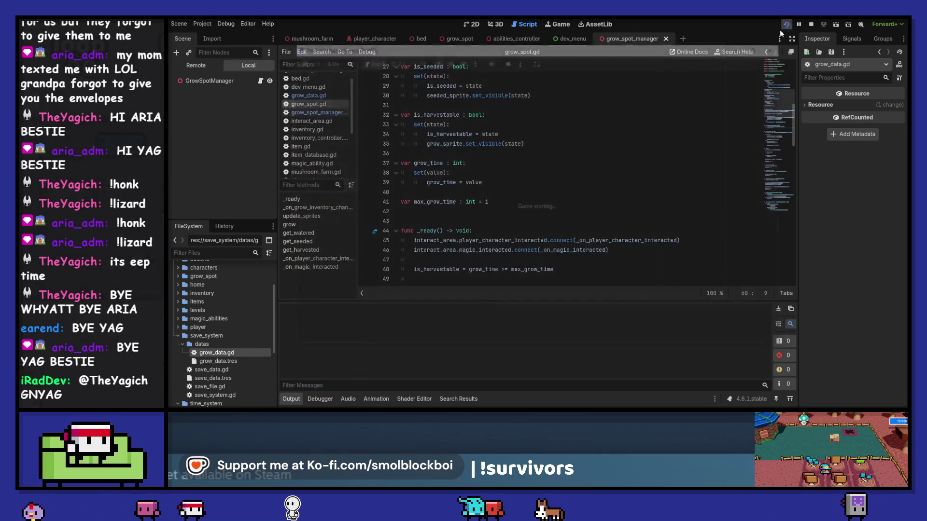
key(F5)
click(630, 222)
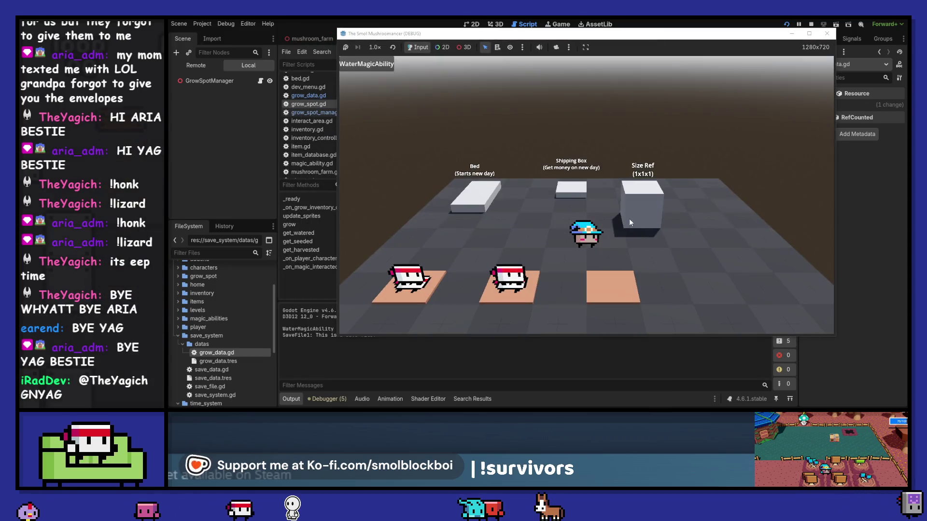
key(w)
key(a)
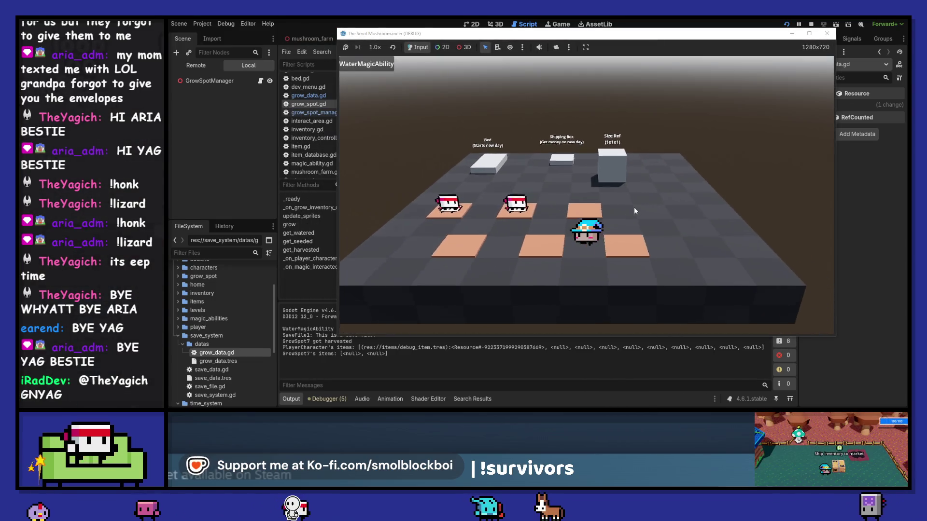
key(a)
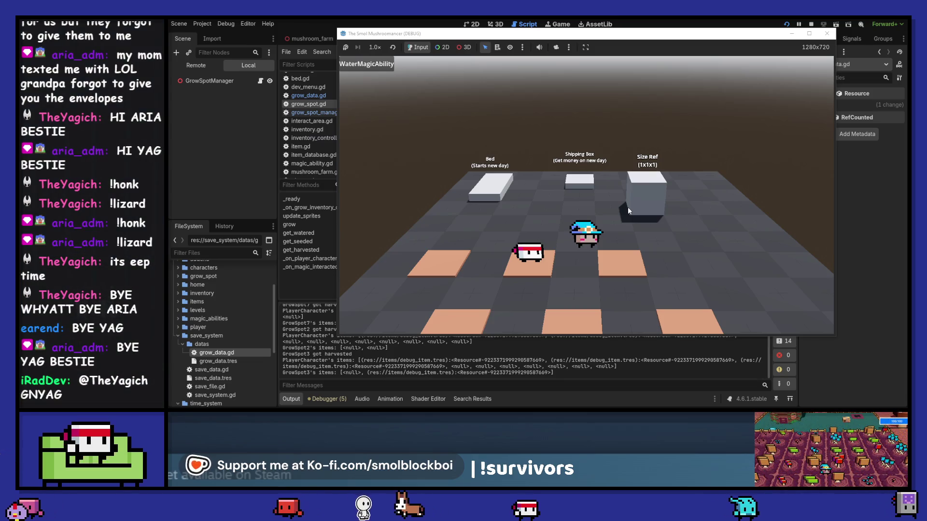
key(d)
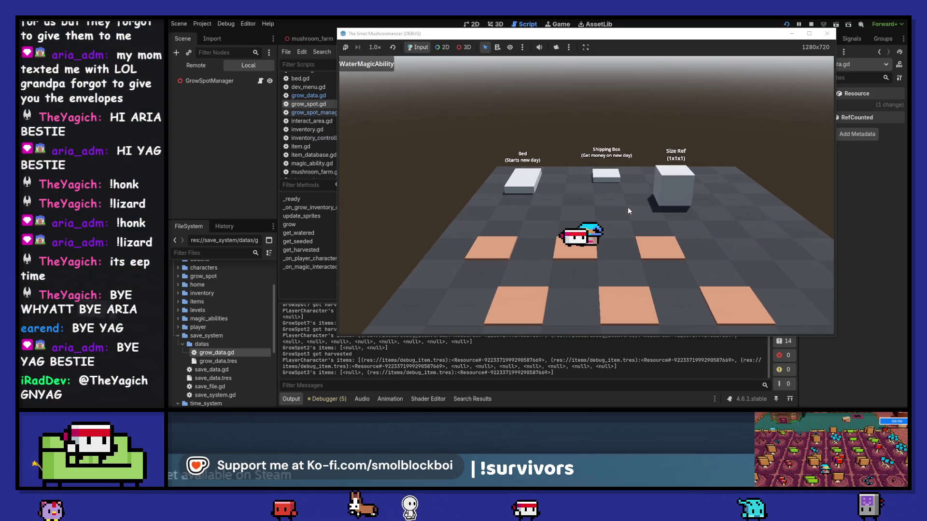
key(e)
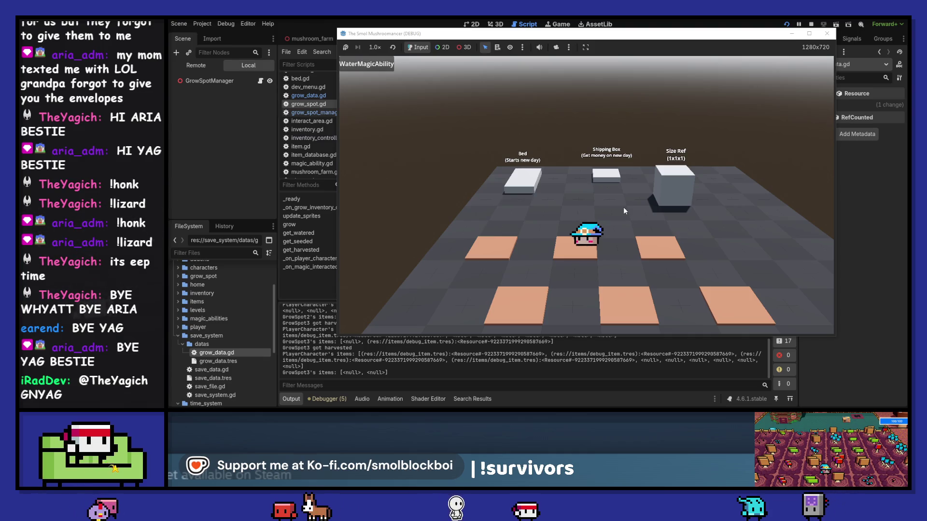
Water the nearby spots, seed GrowSpot4, and sleep to start a new day.
key(d)
click(657, 195)
key(e)
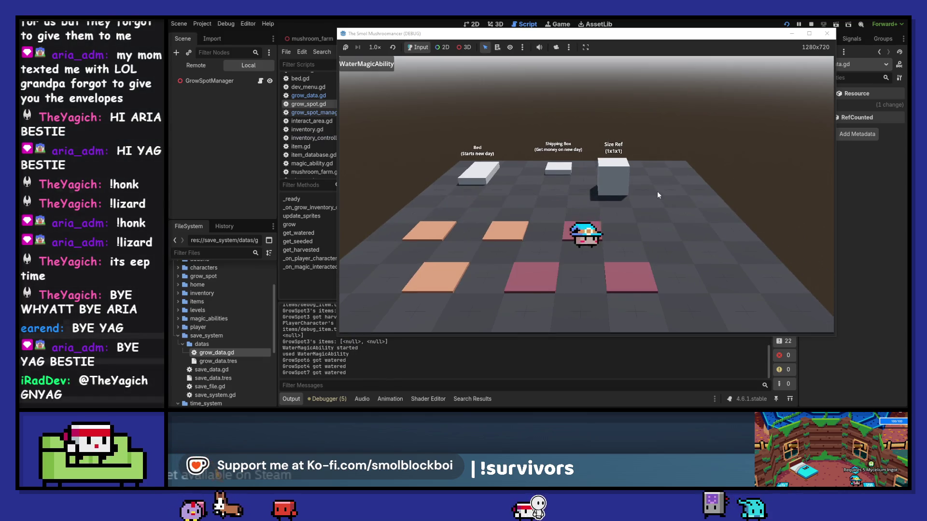
key(w)
key(e)
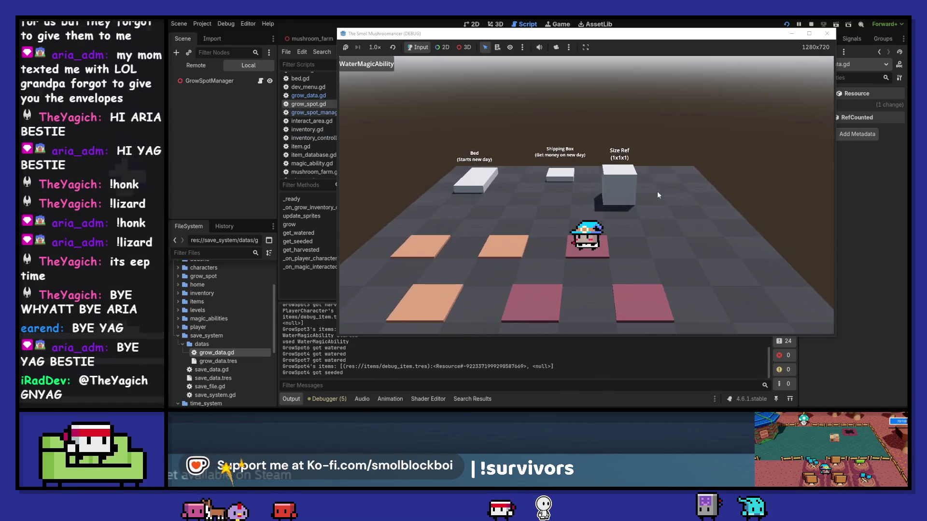
key(a)
key(e)
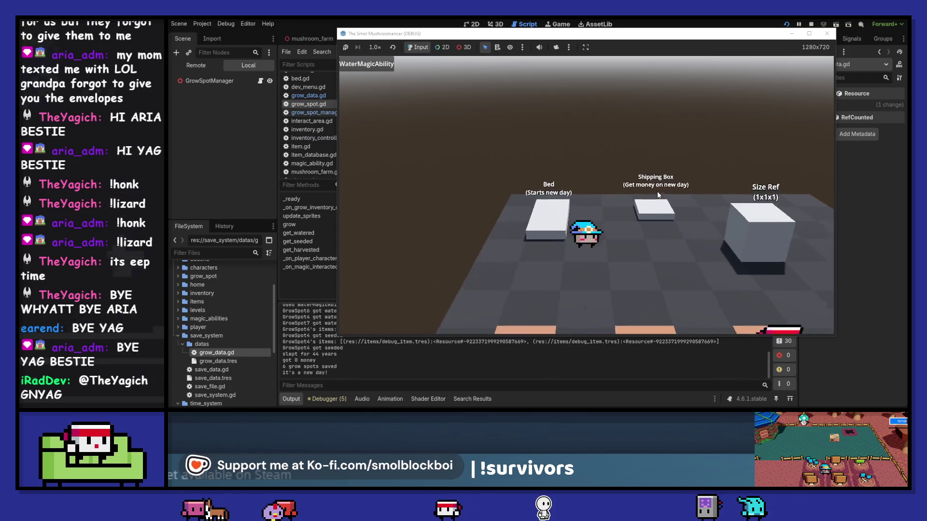
key(s)
Harvest the newly grown mushroom on GrowSpot4, then restart the game run.
key(e)
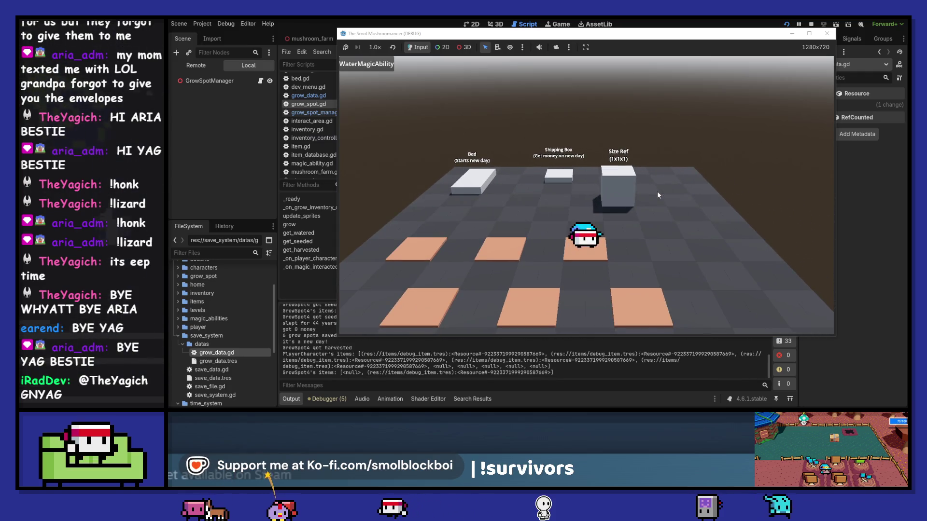
key(d)
key(a)
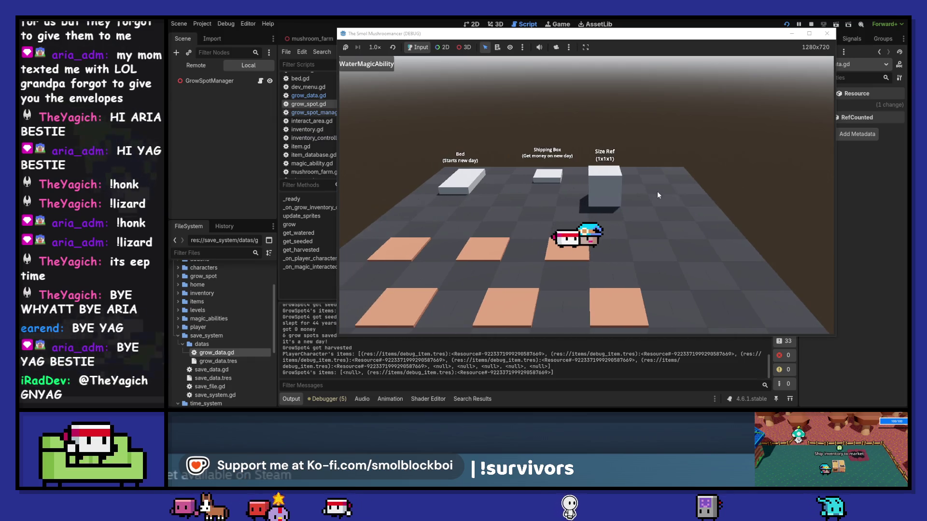
key(e)
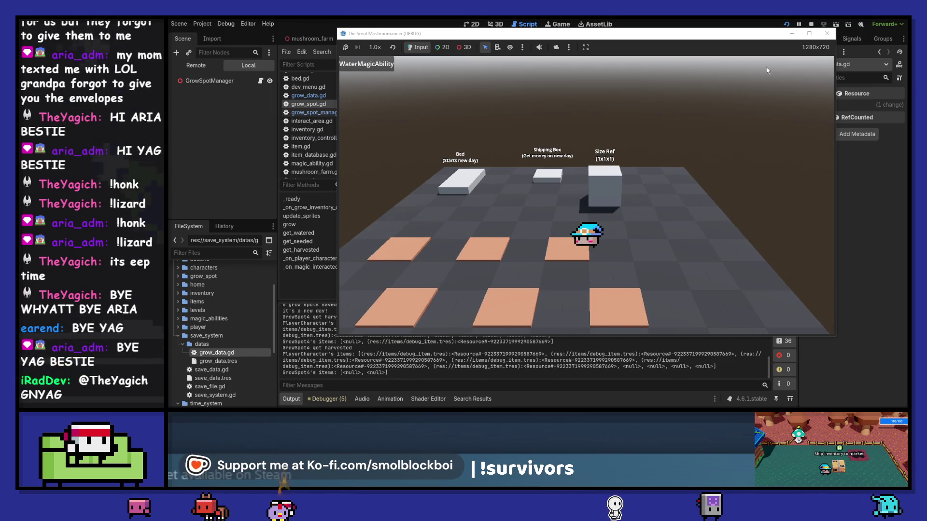
click(786, 24)
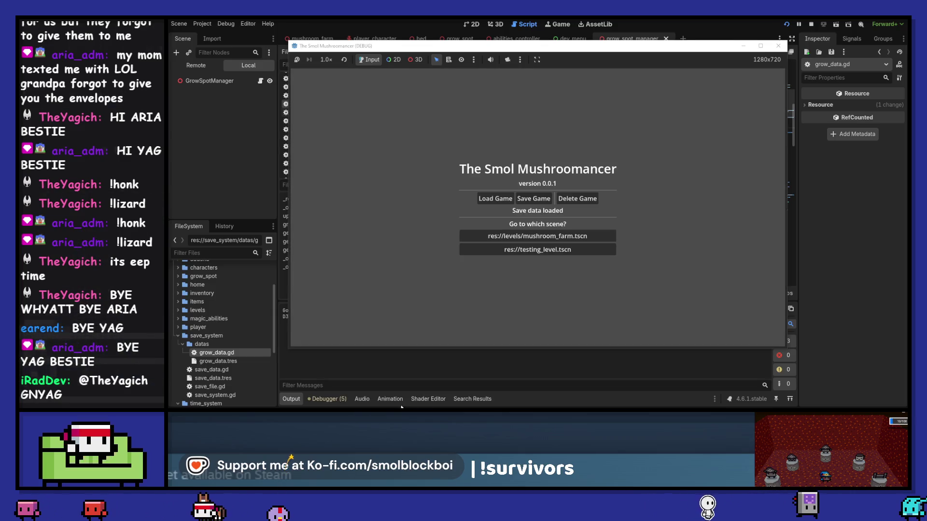
Load the farm and water and seed GrowSpots 5, 6, 4 and 7.
click(588, 236)
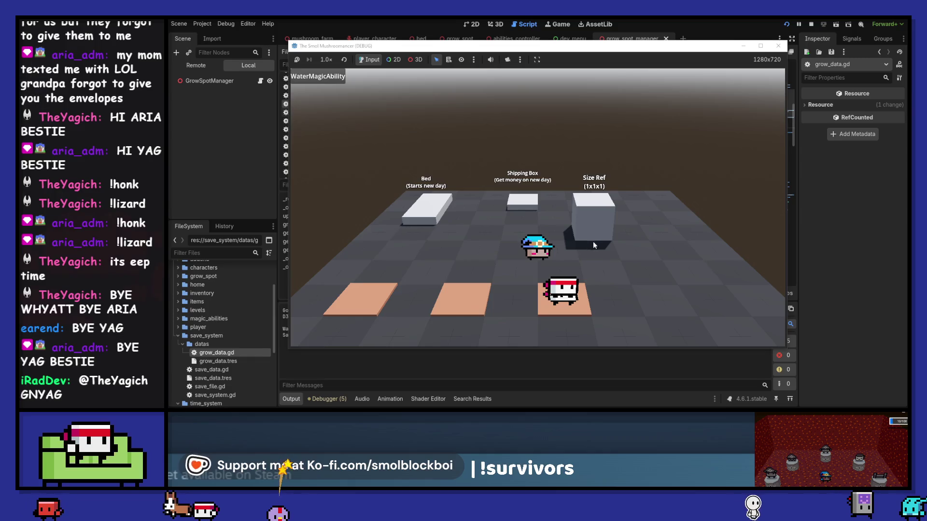
key(d)
click(629, 237)
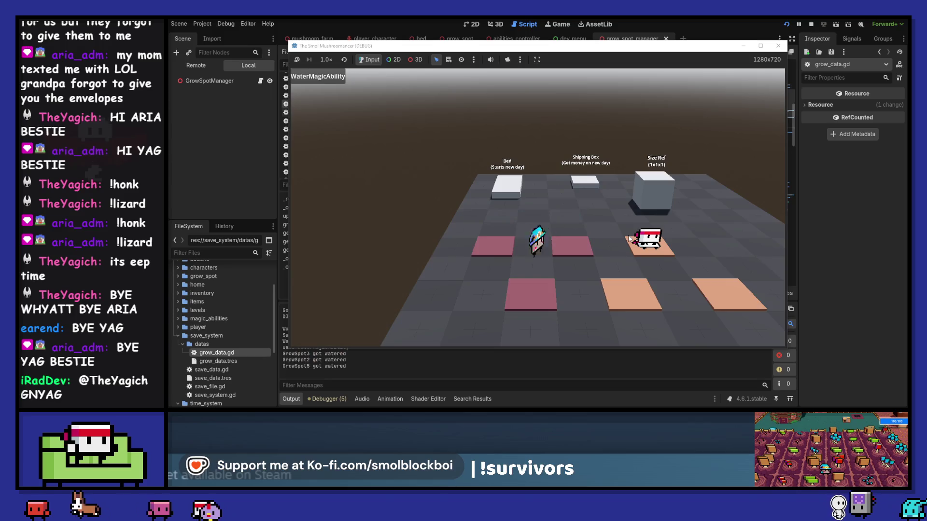
key(e)
key(s)
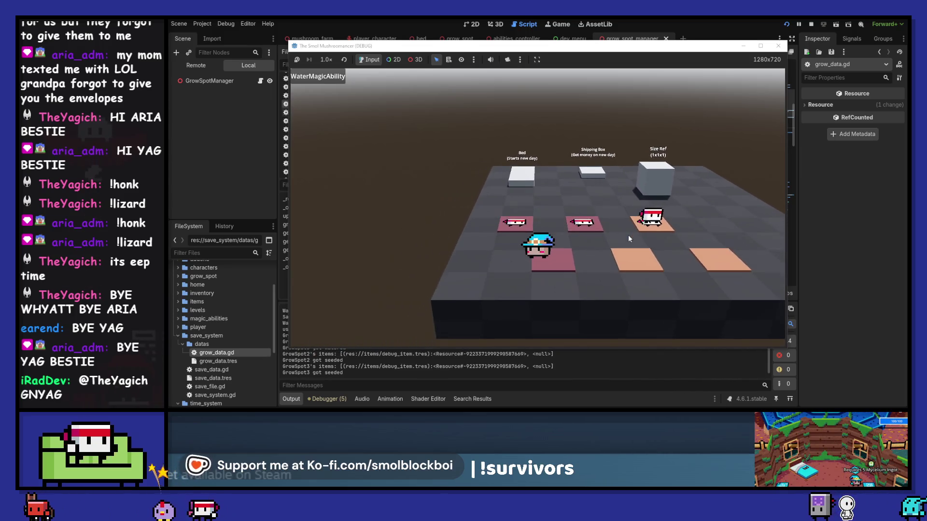
key(w)
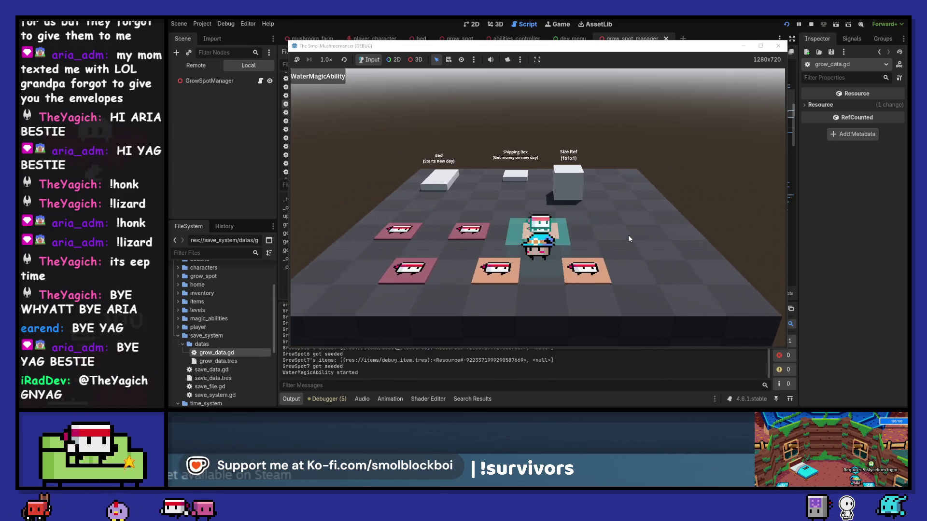
click(629, 238)
key(s)
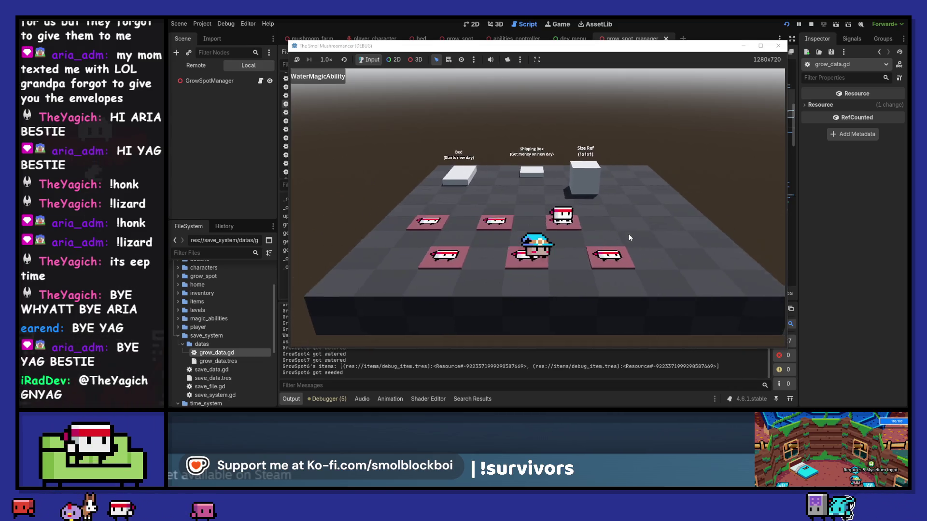
Seed the remaining spots, sleep so all six grow, then restart the game.
key(w)
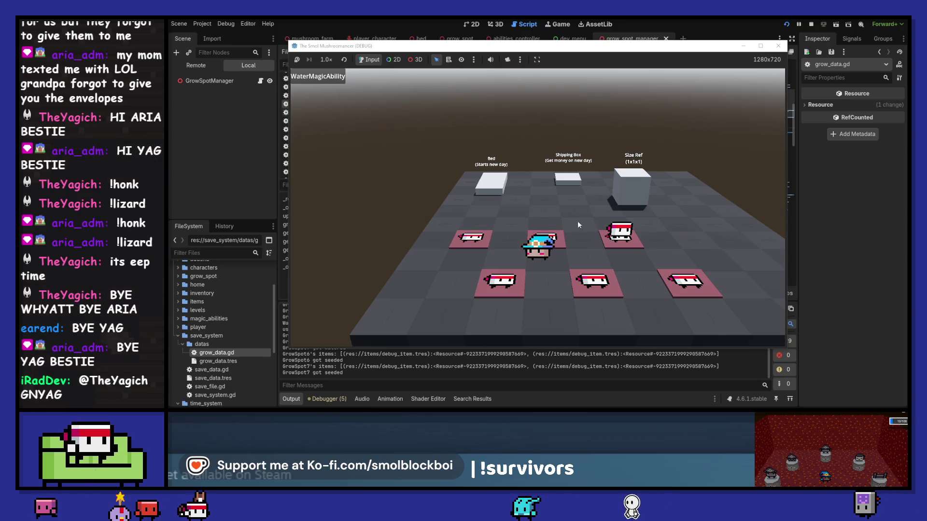
key(w)
key(a)
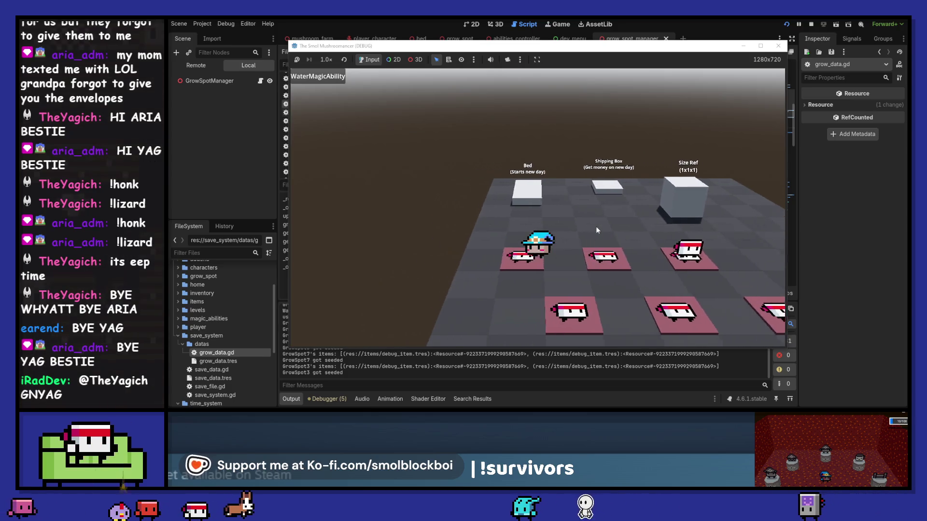
key(w)
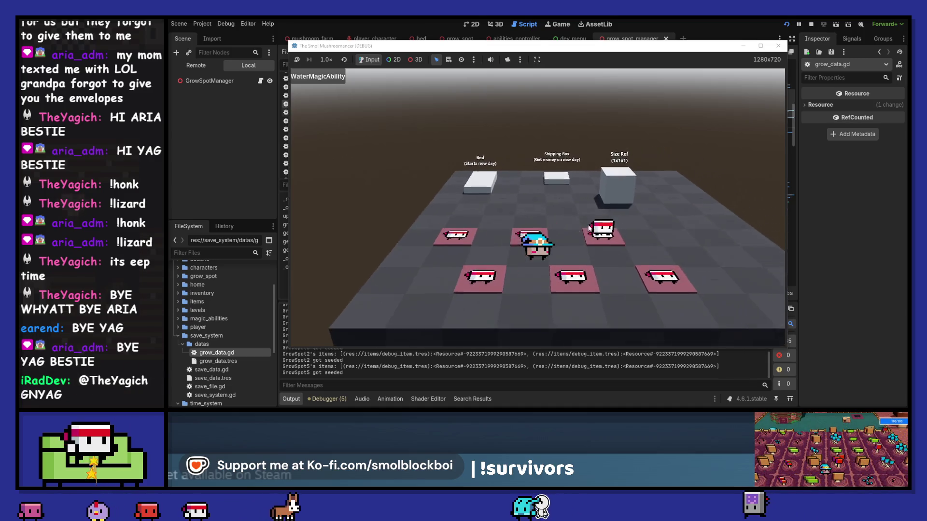
key(e)
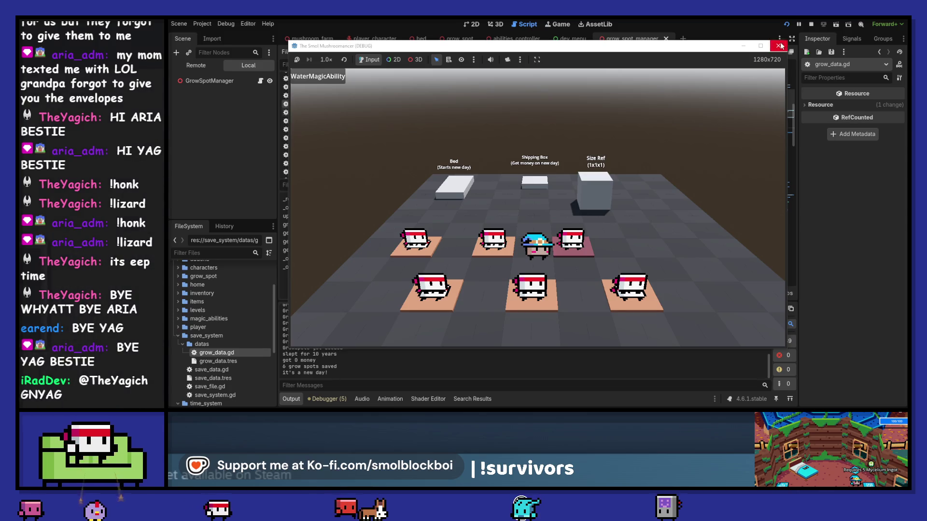
key(F5)
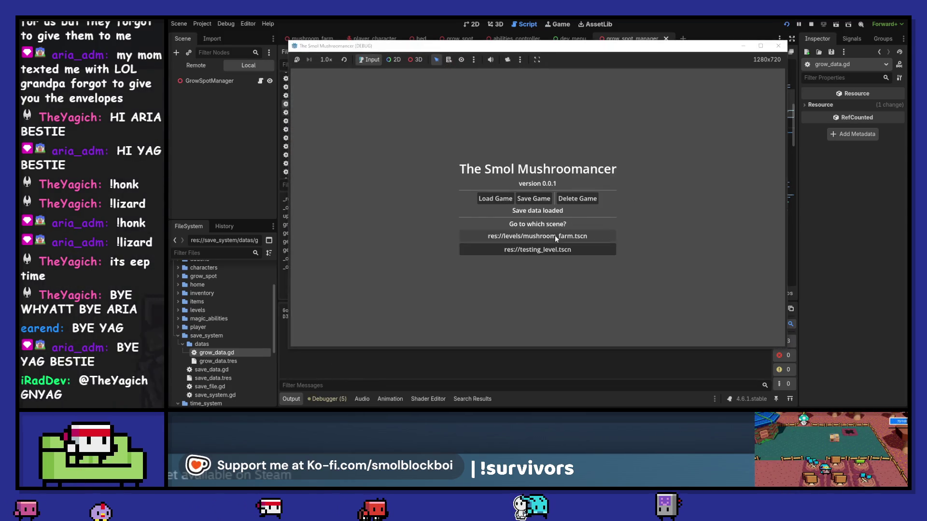
Load the mushroom farm scene and harvest a grow spot.
click(556, 237)
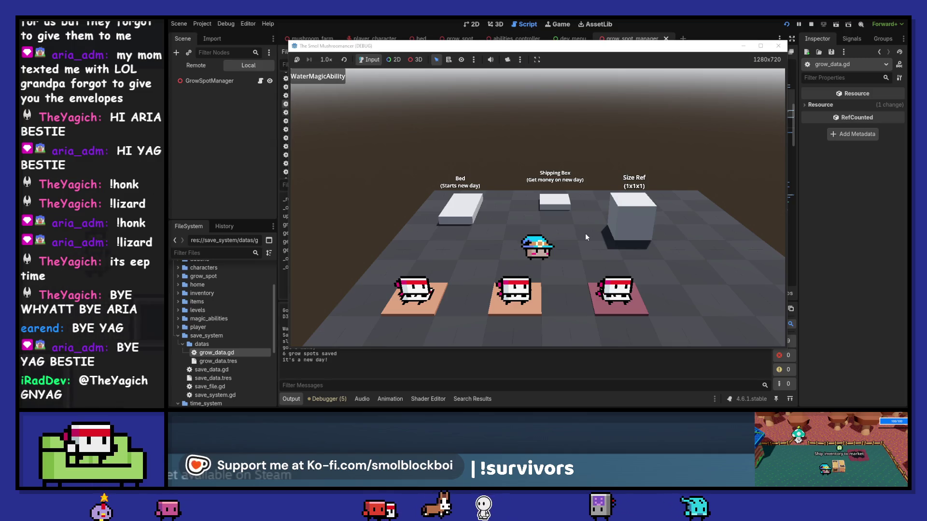
key(s)
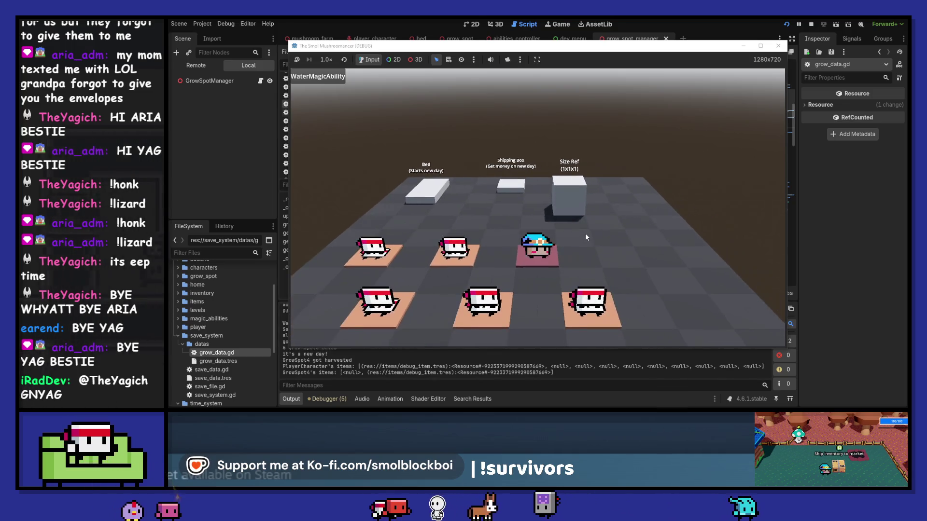
key(e)
key(w)
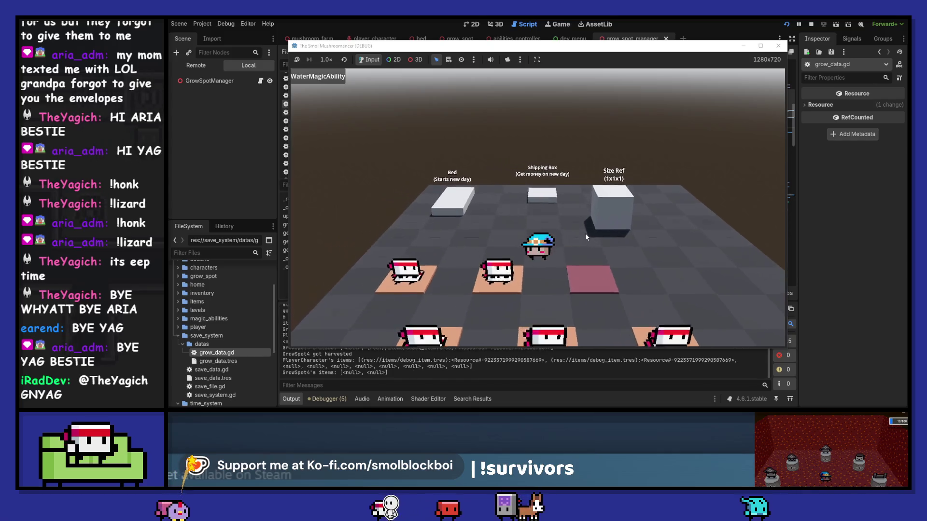
Sleep to a new day, water nearby spots with magic, then end the test run.
key(w)
key(e)
key(s)
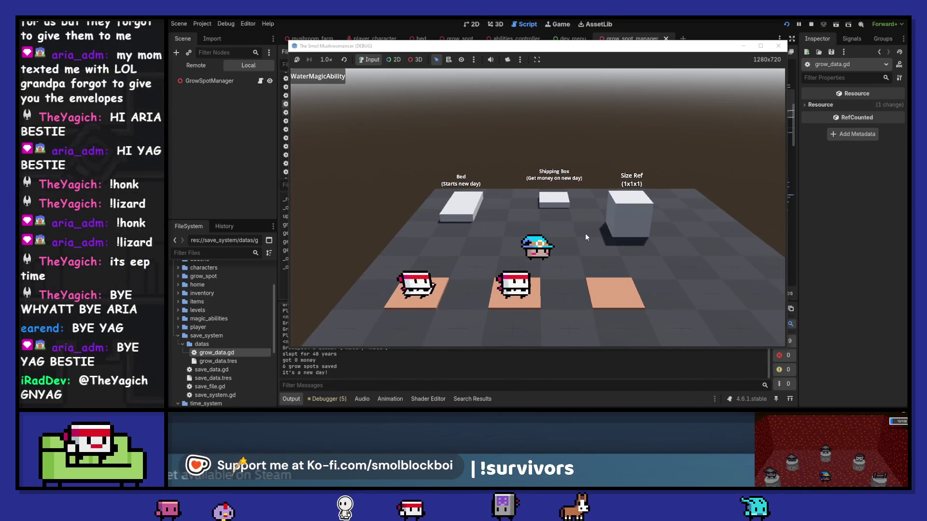
key(q)
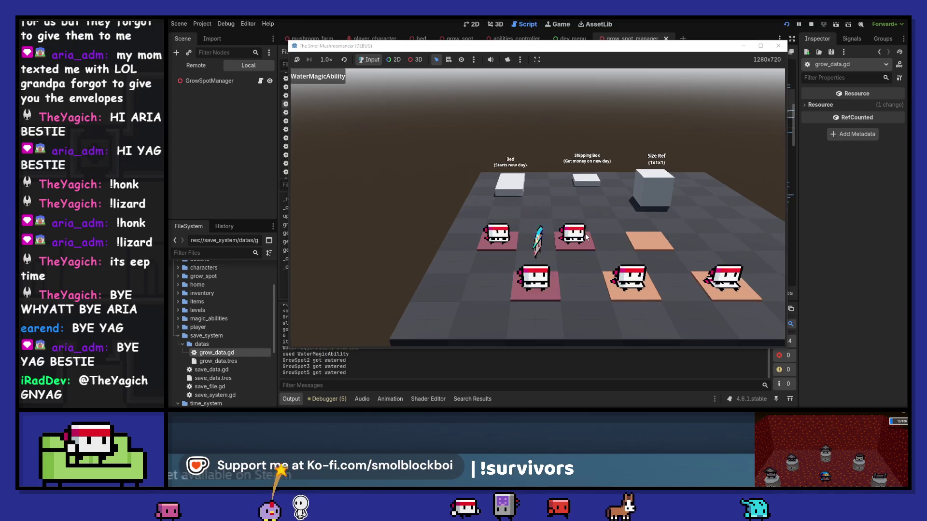
key(q)
key(w)
key(F8)
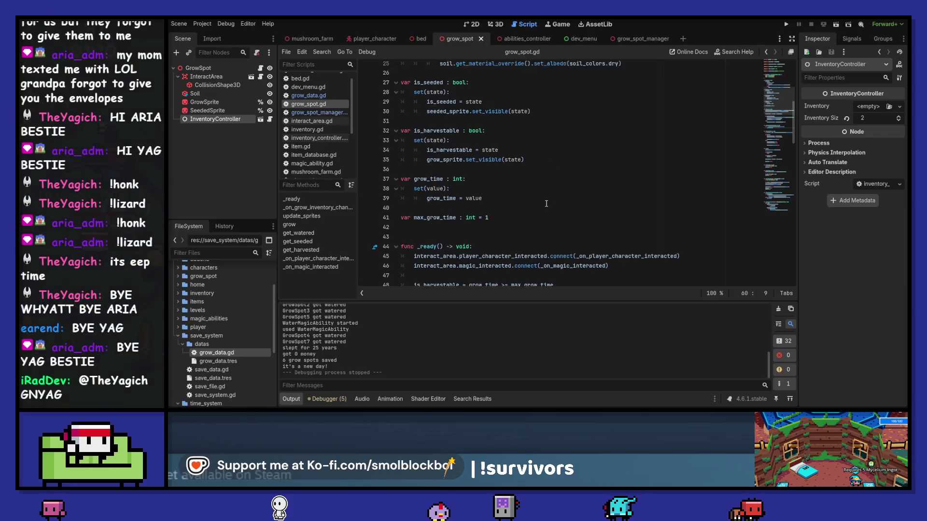
Move is_watered = false to the top of grow() in grow_spot.gd, save, and rerun.
scroll(546, 203, down, 5)
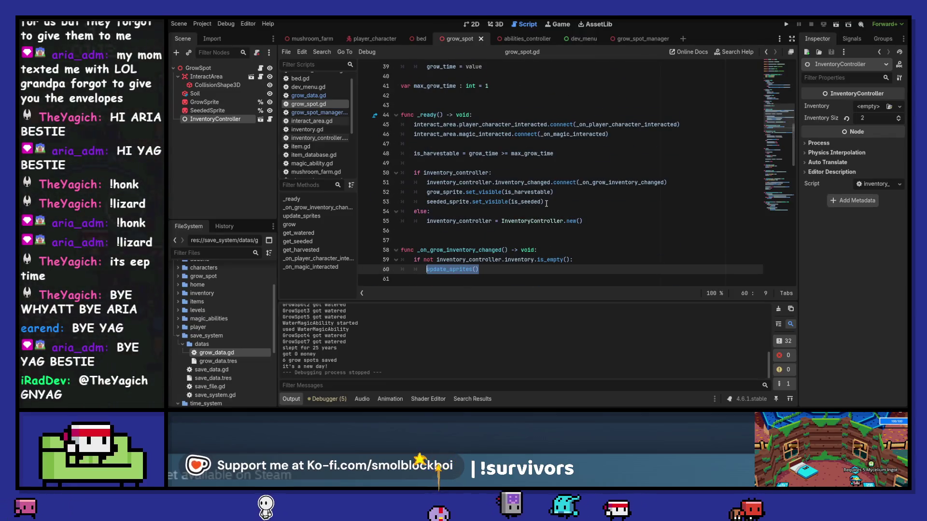
scroll(546, 204, down, 10)
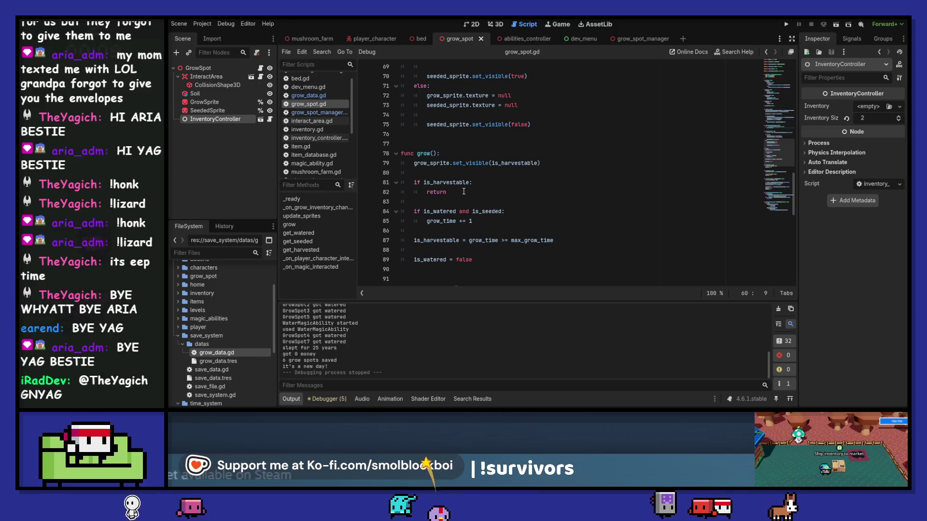
click(485, 259)
key(alt+Up)
key(alt+Up)
key(alt+Up)
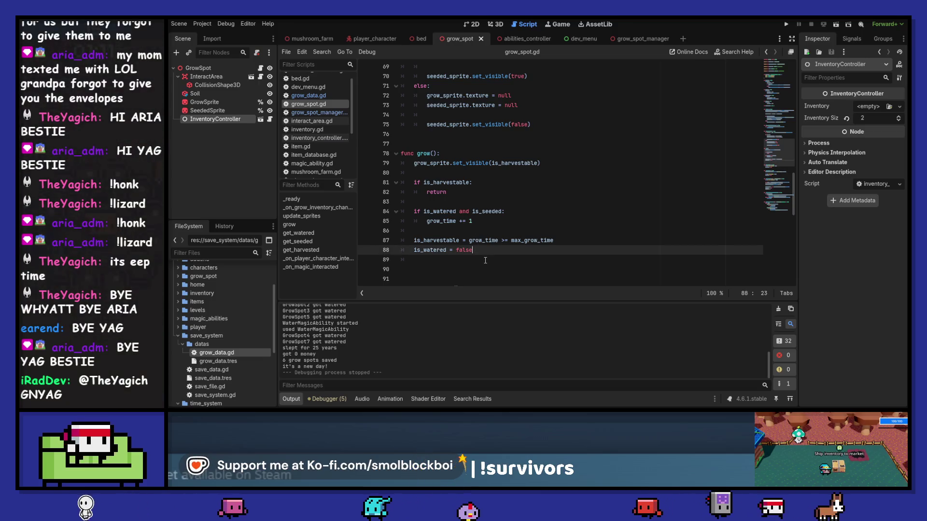
key(Return)
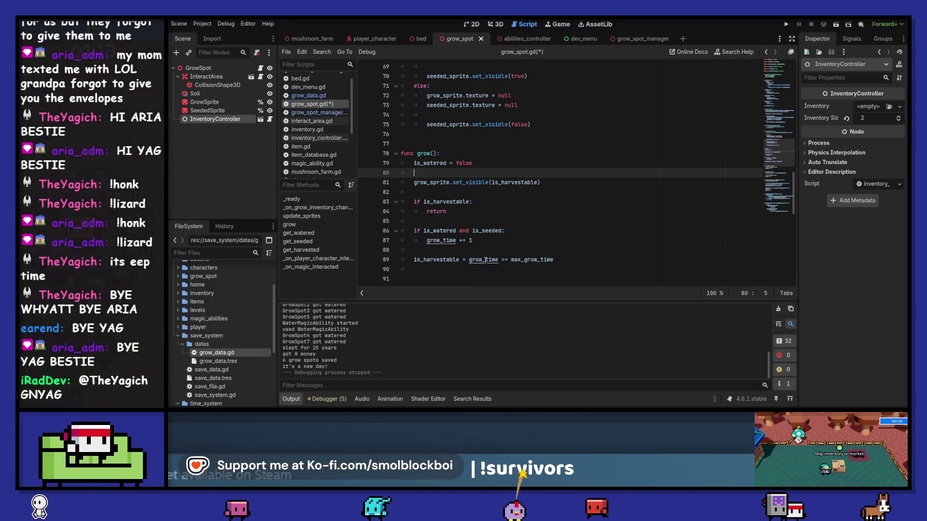
key(ctrl+s)
scroll(446, 242, down, 1)
click(446, 241)
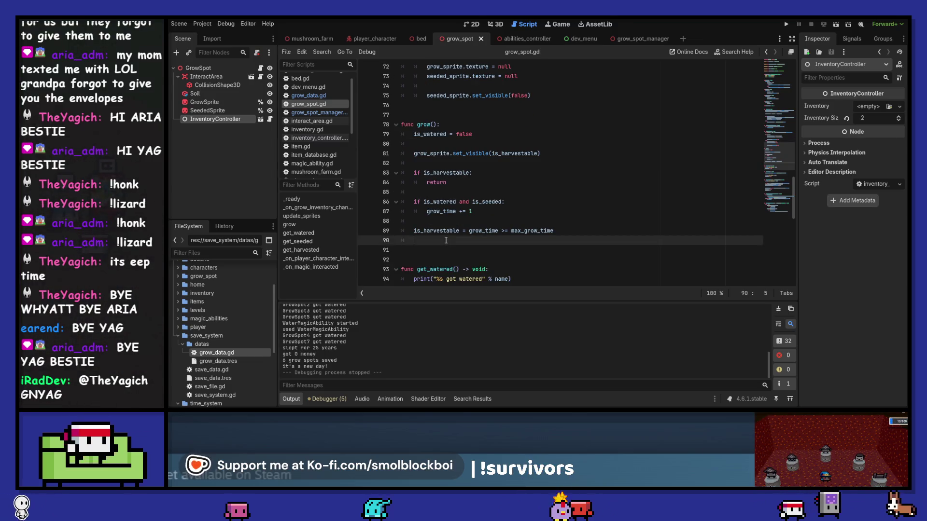
key(F5)
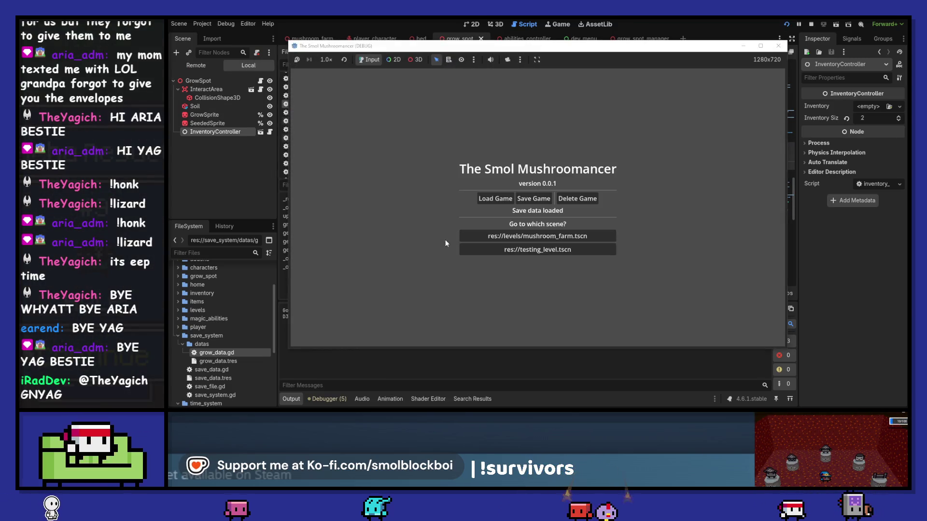
click(573, 233)
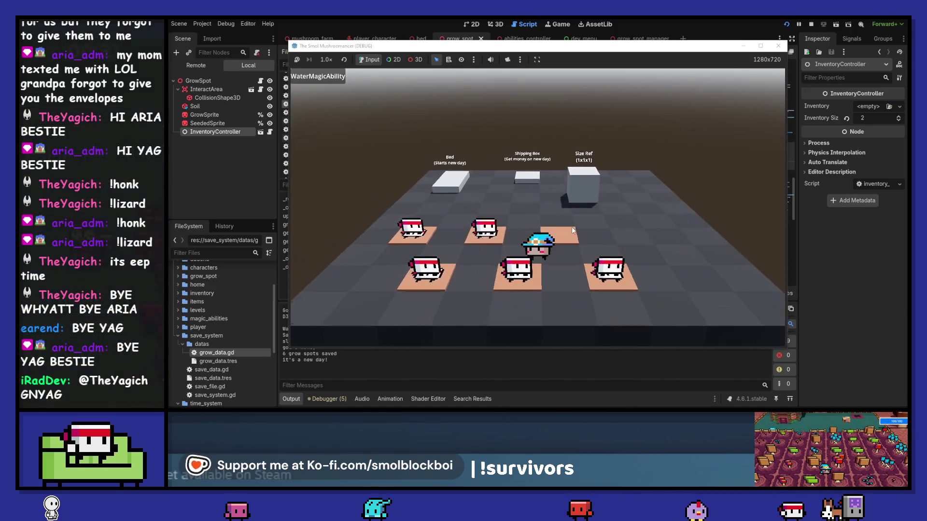
click(778, 45)
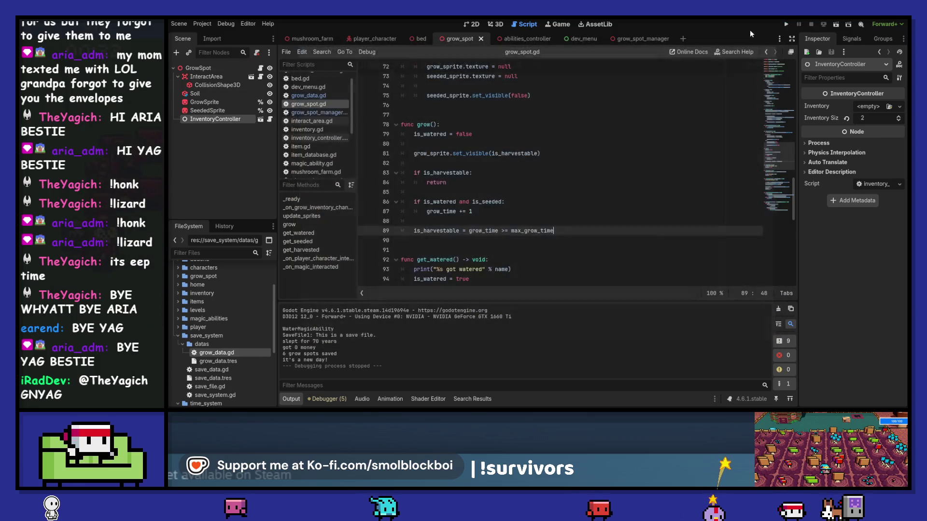
click(787, 23)
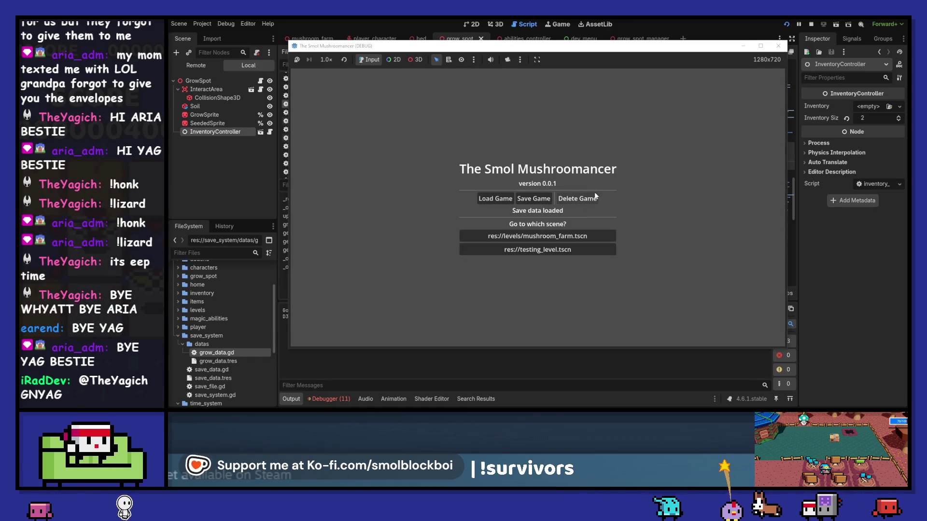
click(578, 198)
Restart after the missing-save error, create fresh save data, and load the mushroom farm.
click(552, 237)
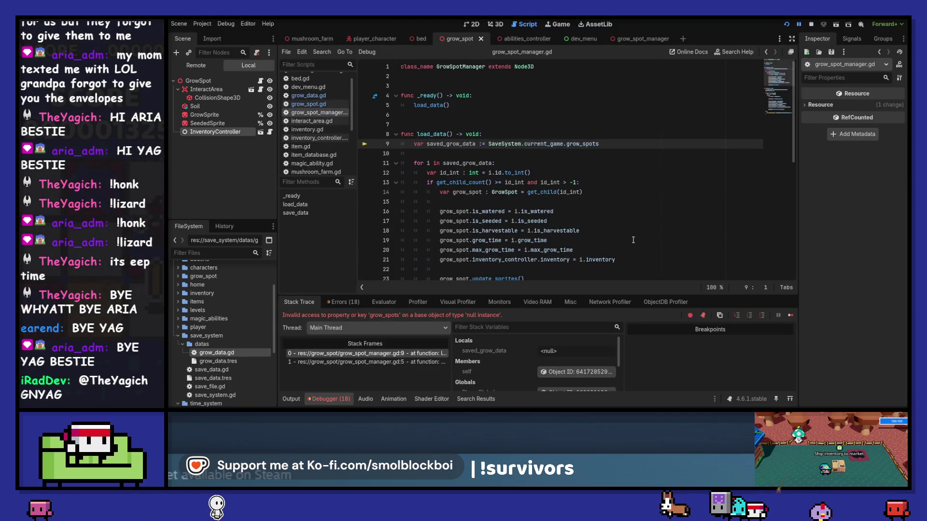
click(812, 24)
key(F5)
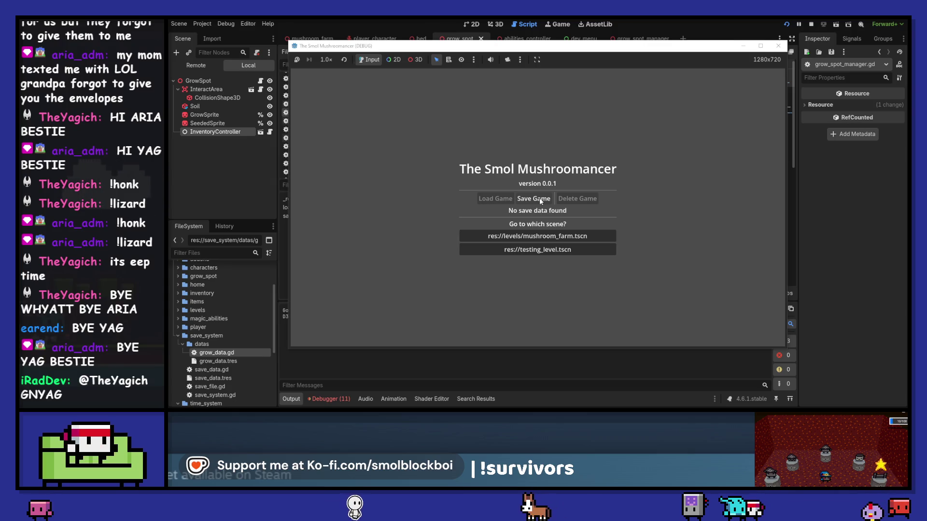
click(540, 198)
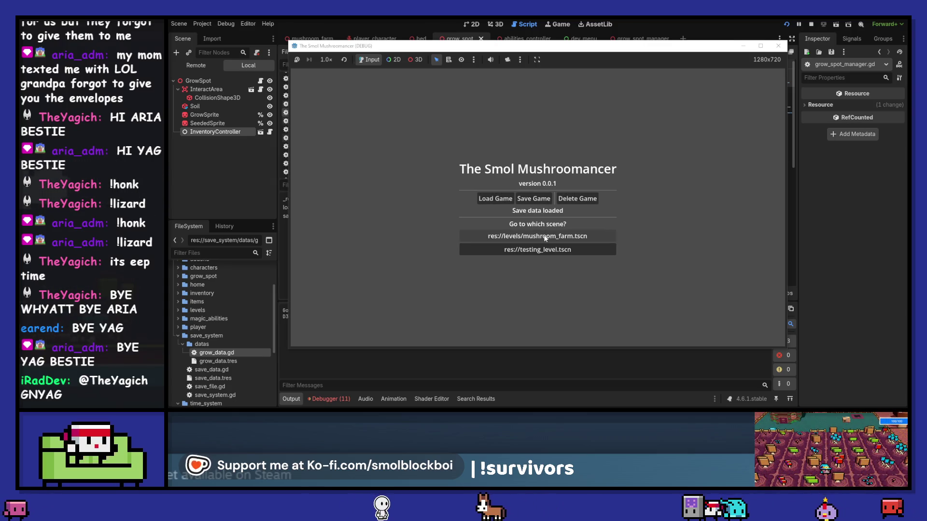
click(545, 237)
Water three grow spots with magic and plant seeds in them.
key(s)
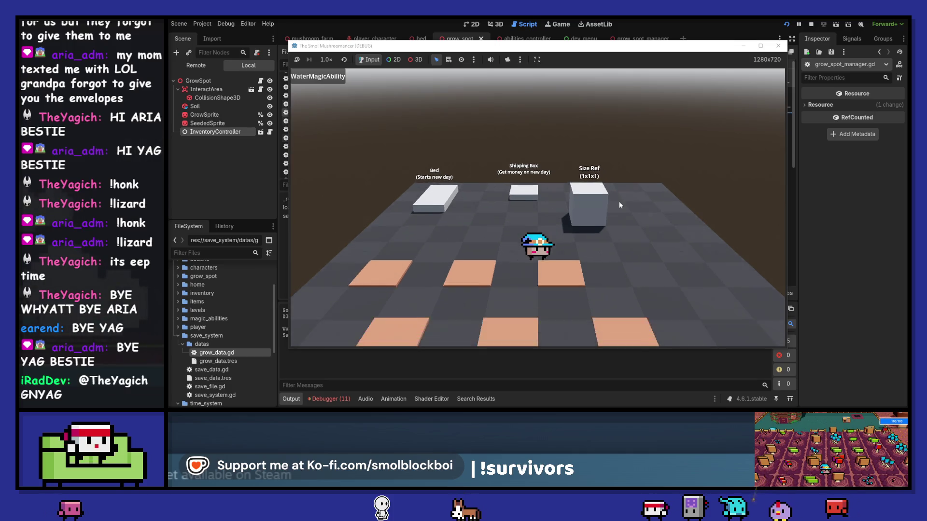
key(w)
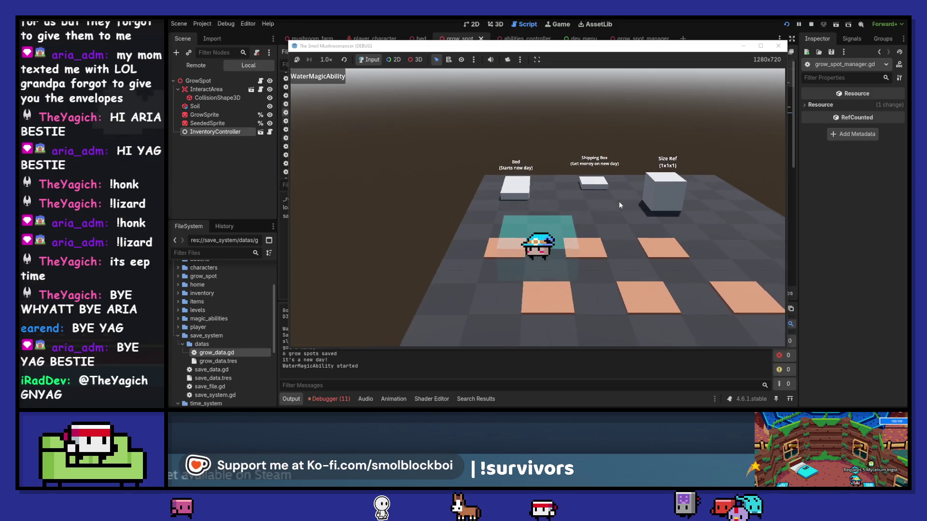
click(619, 202)
key(s)
key(a)
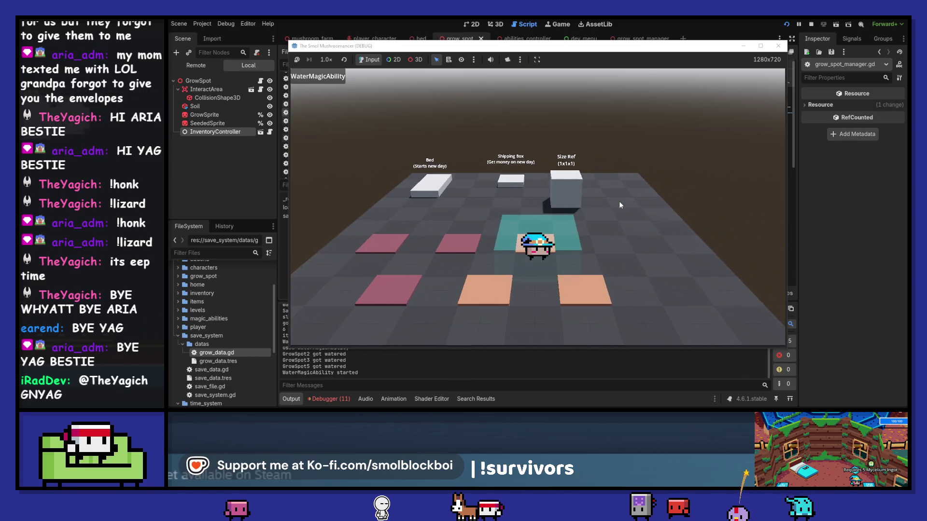
key(e)
key(d)
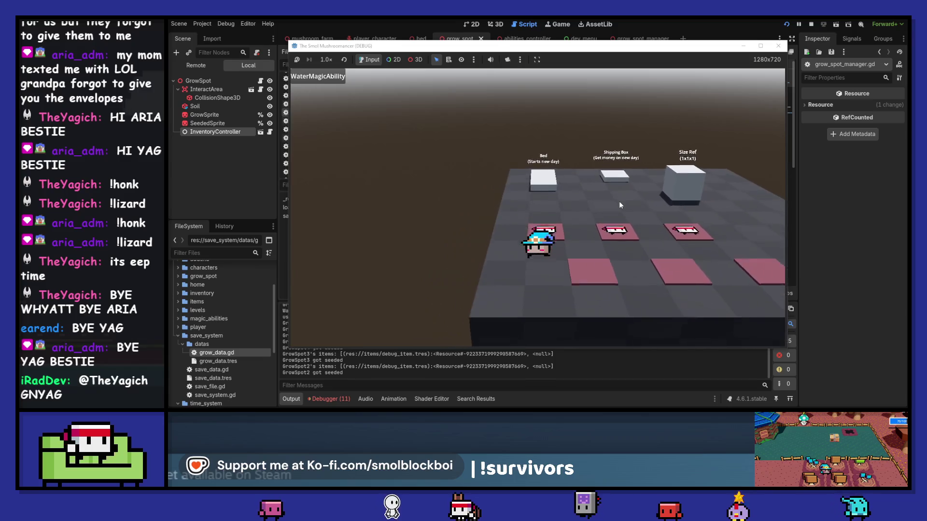
Water GrowSpots 2, 3 and 5, seed GrowSpot2, then close the game.
key(e)
click(619, 200)
key(e)
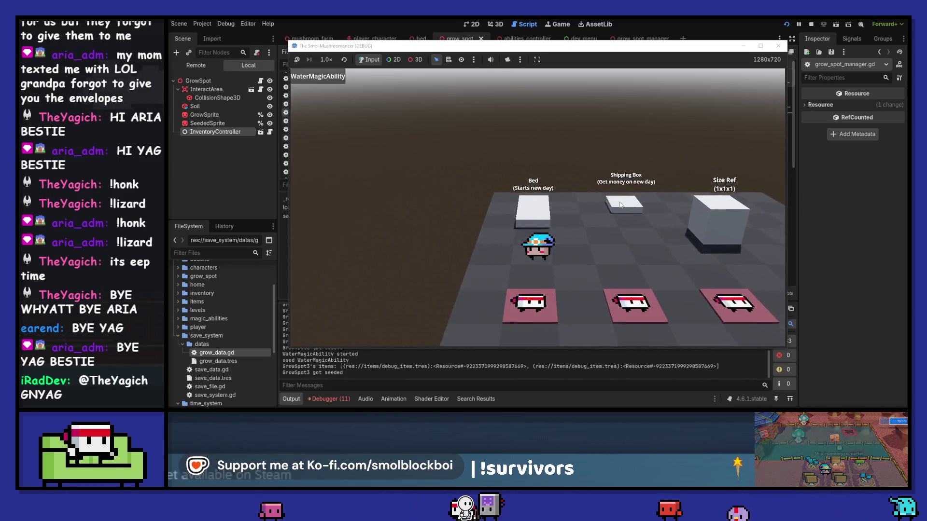
key(e)
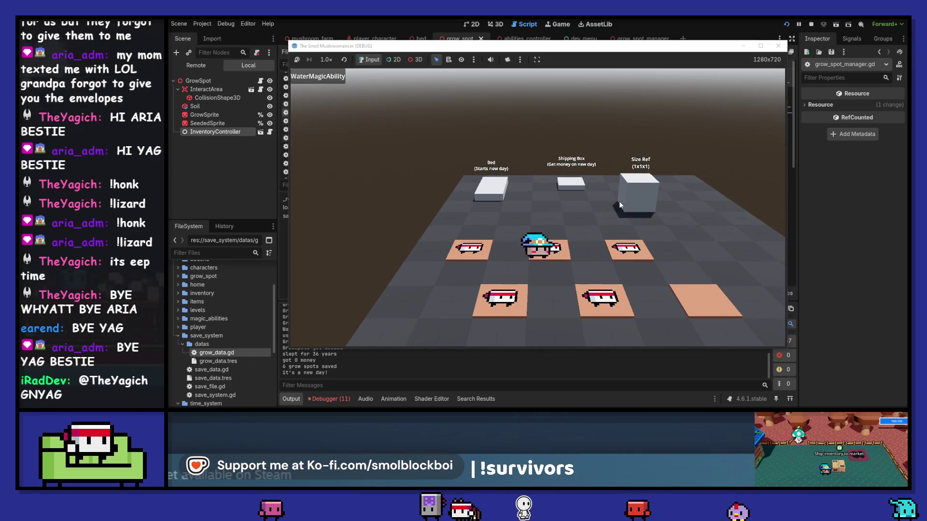
key(a)
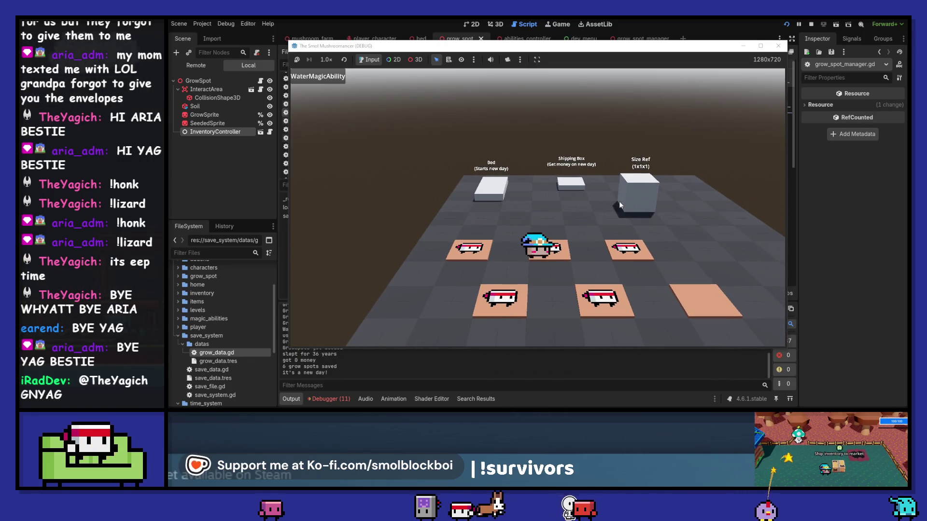
click(619, 201)
key(a)
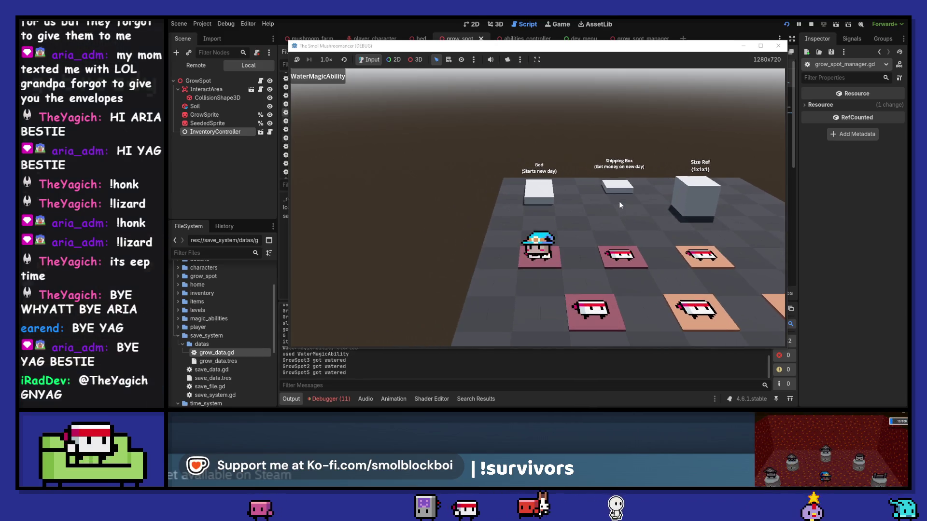
key(e)
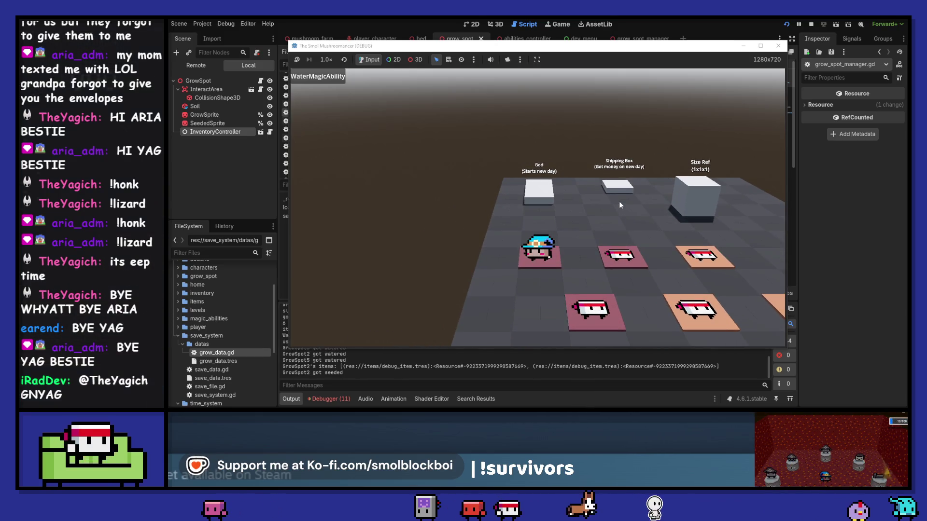
click(773, 46)
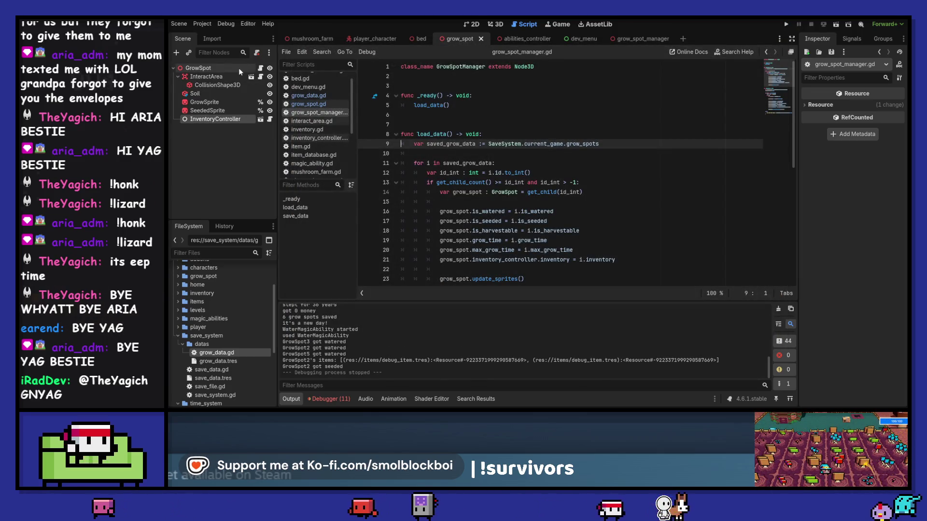
In grow_spot.gd, move the is_watered = false line to the end of grow().
click(308, 103)
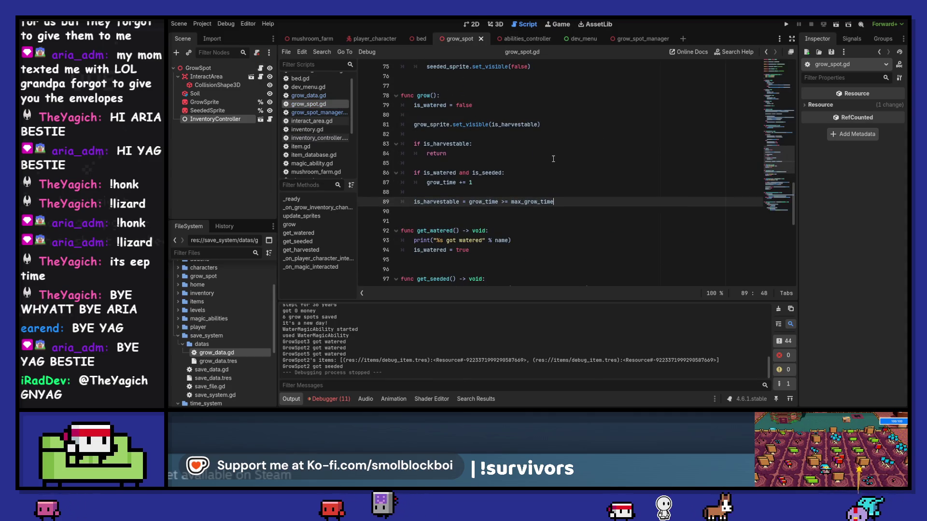
scroll(554, 165, up, 1)
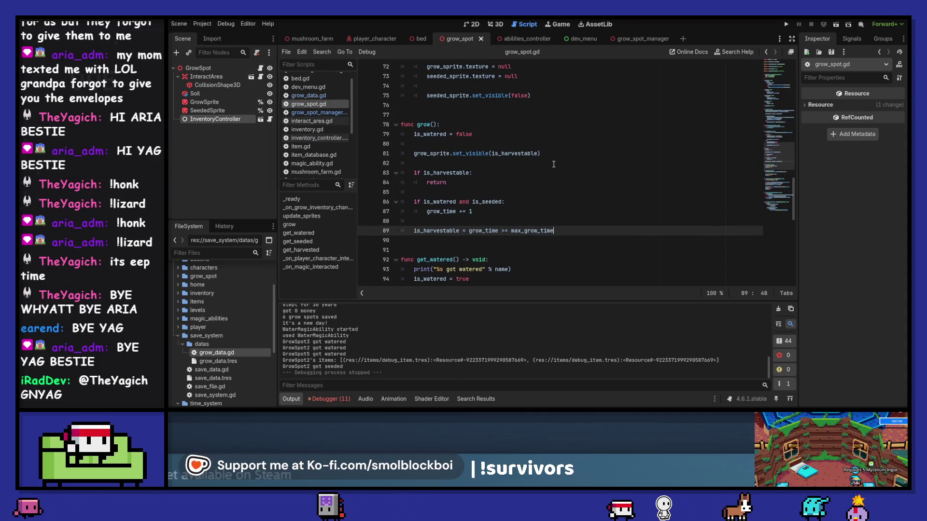
click(477, 138)
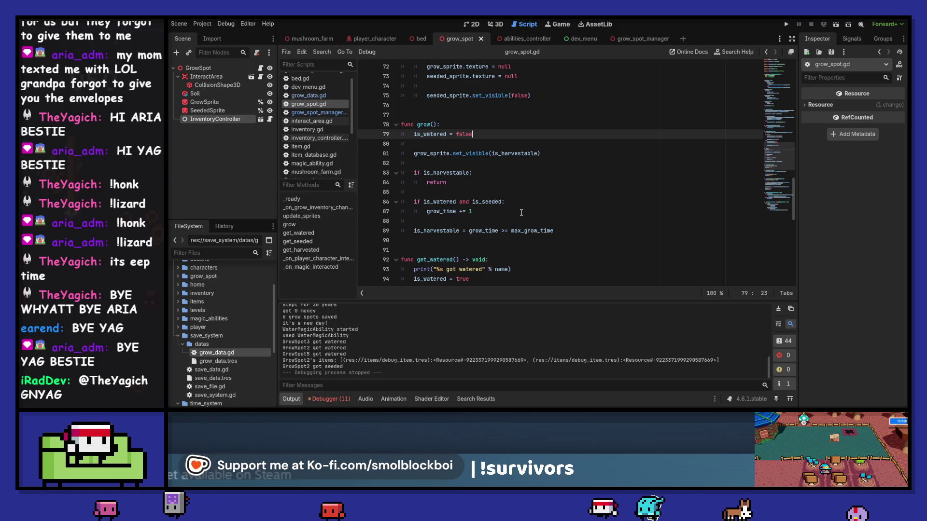
click(521, 212)
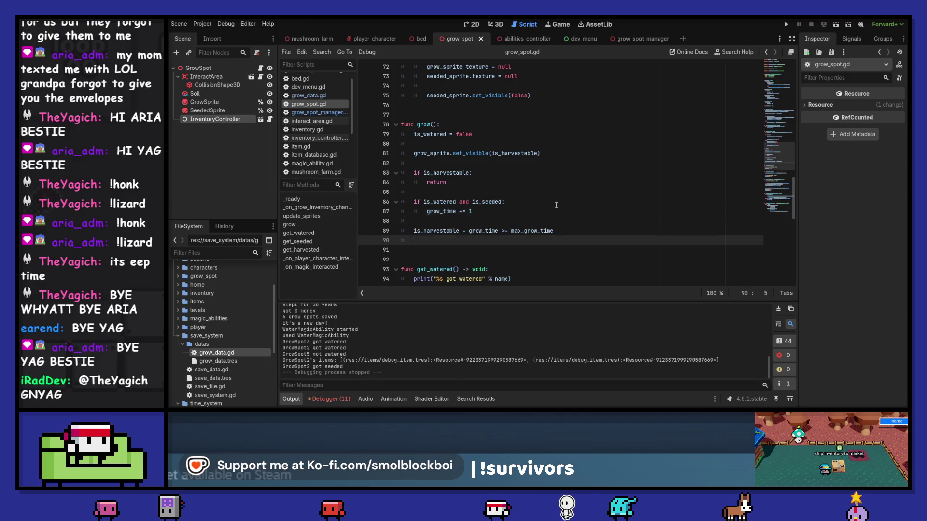
key(Up)
key(Up)
key(Up)
key(alt+Down)
key(alt+Down)
key(alt+Down)
key(alt+Down)
key(alt+Down)
key(alt+Down)
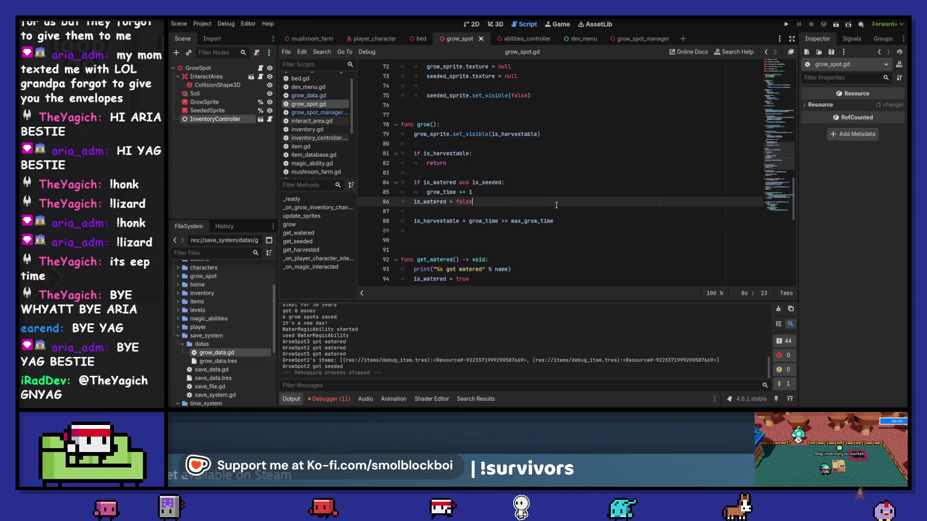
key(Up)
key(Up)
key(Up)
key(Up)
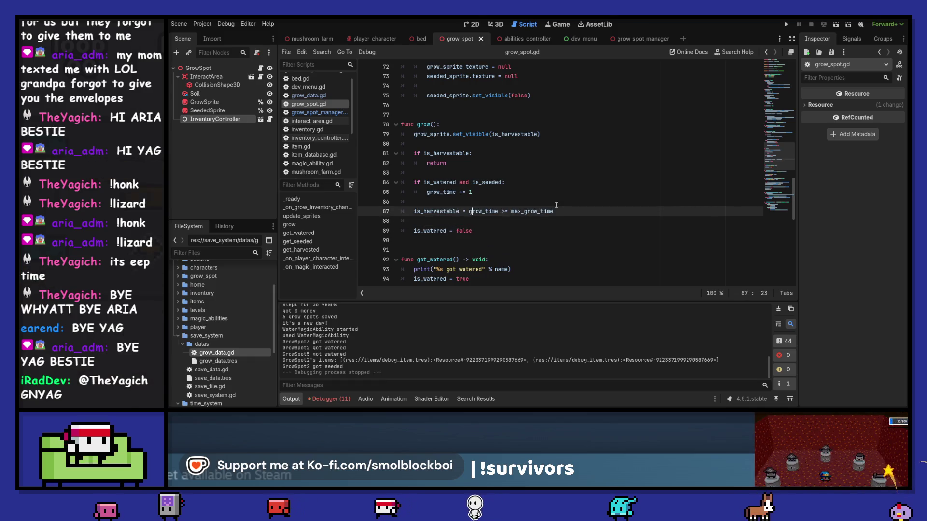
key(Up)
Replace the early return with 'if not is_harvestable:', indent the growth code under it, and save.
key(ctrl+Left)
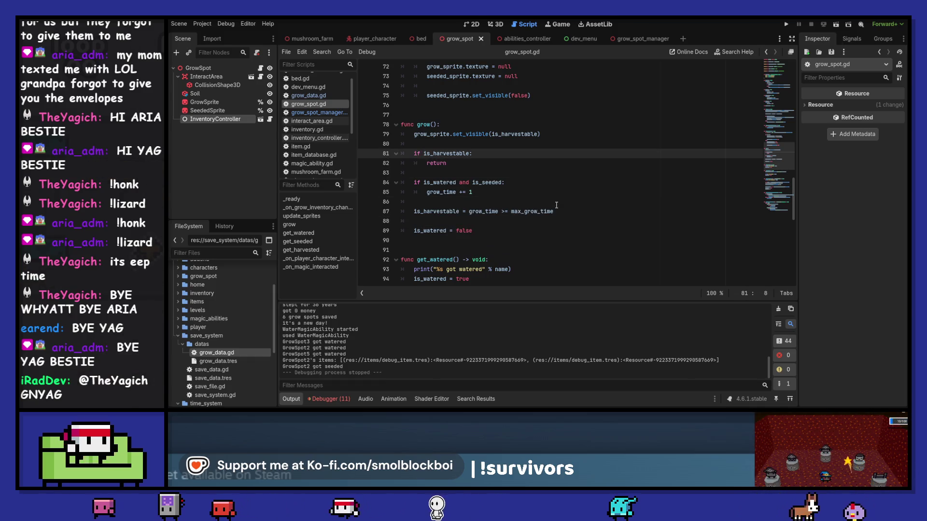
key(Down)
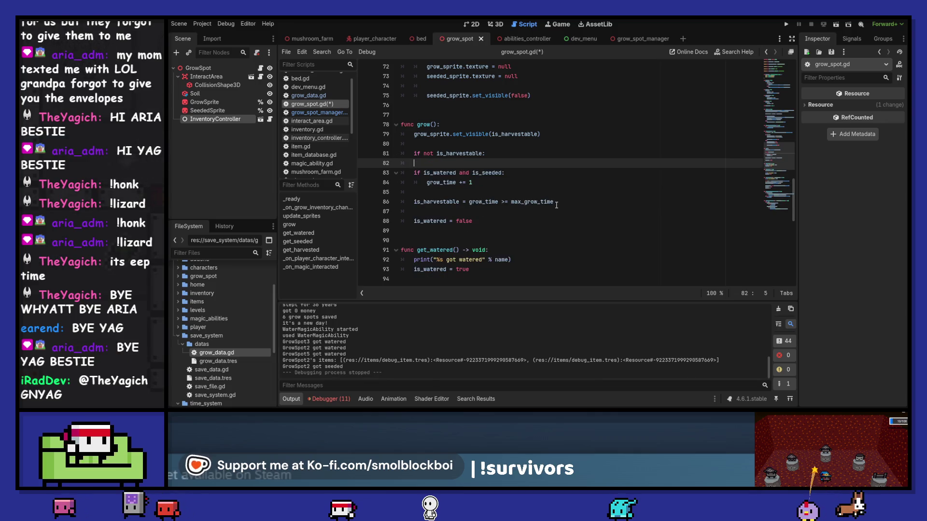
key(ctrl+shift+k)
key(shift+Down)
key(shift+Down)
key(shift+Down)
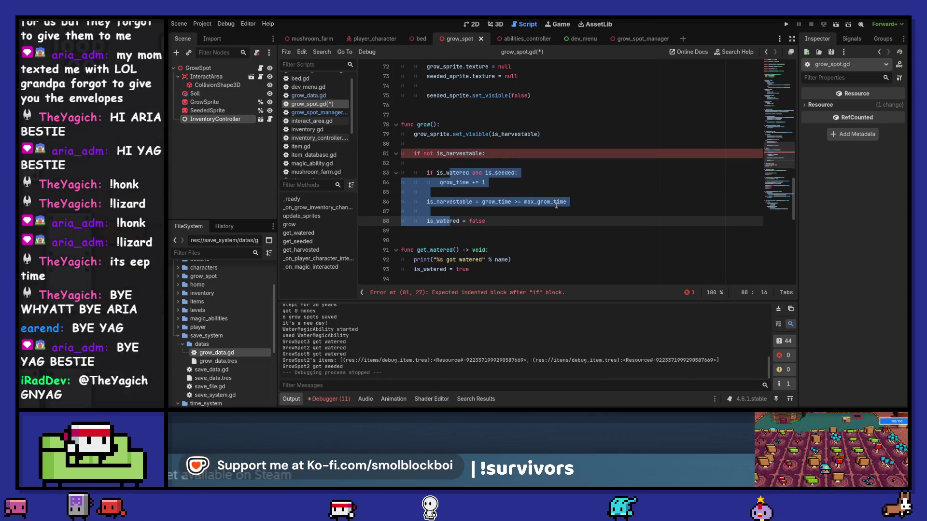
key(Tab)
key(shift+Up)
key(shift+Up)
key(shift+Up)
key(BackSpace)
key(BackSpace)
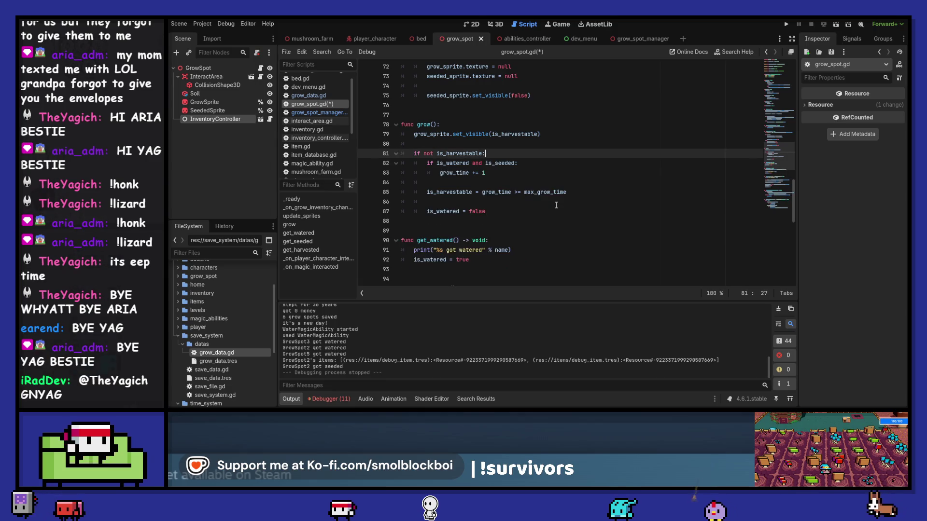
key(Return)
key(ctrl+s)
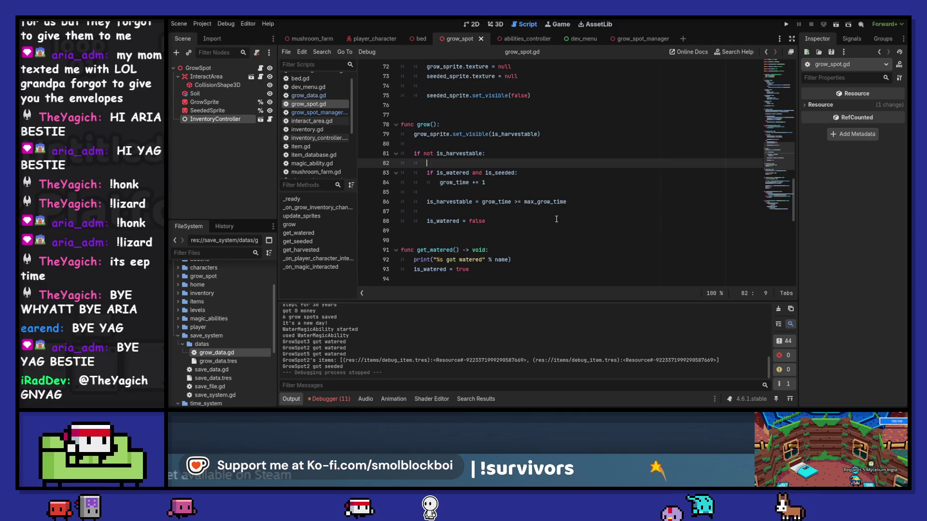
Dedent the is_watered reset out of the check and run the game with F5.
click(508, 221)
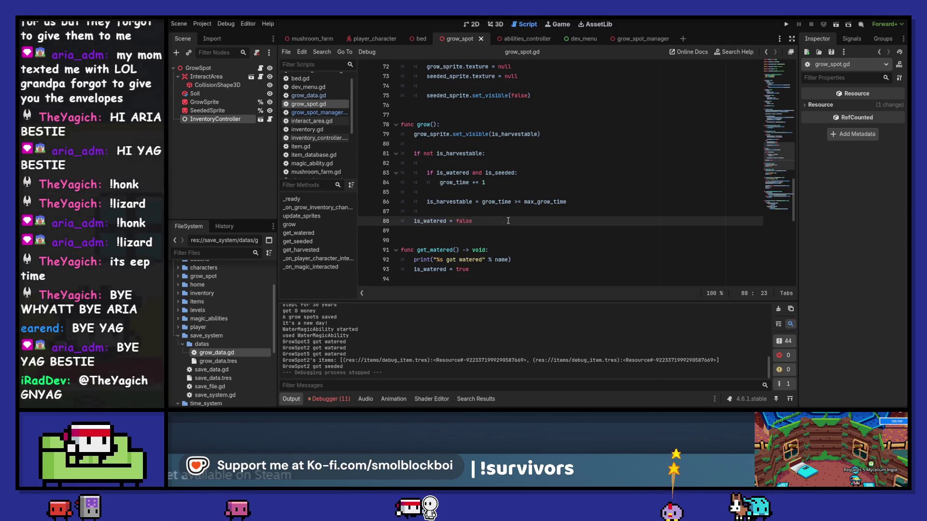
key(shift+Tab)
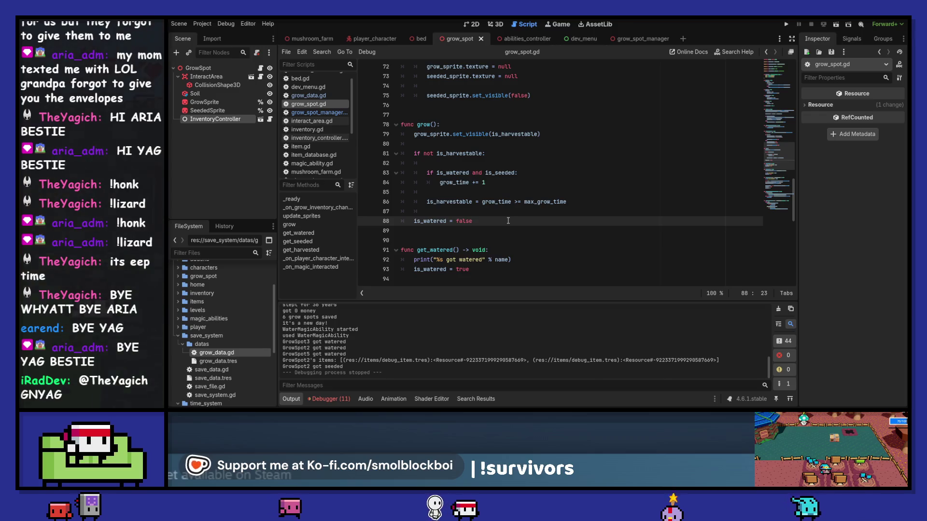
key(F5)
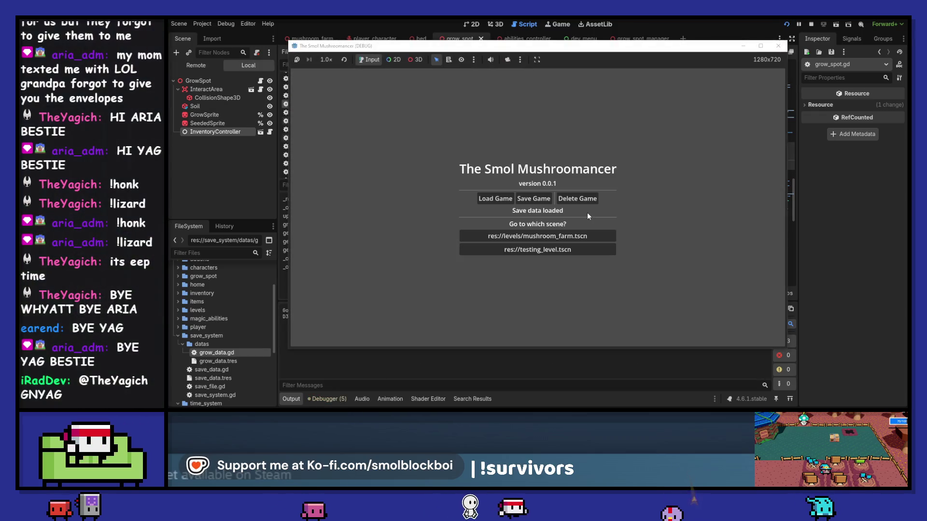
In the test level, water and seed the plots, then sleep in the Bed to start a new day.
click(536, 250)
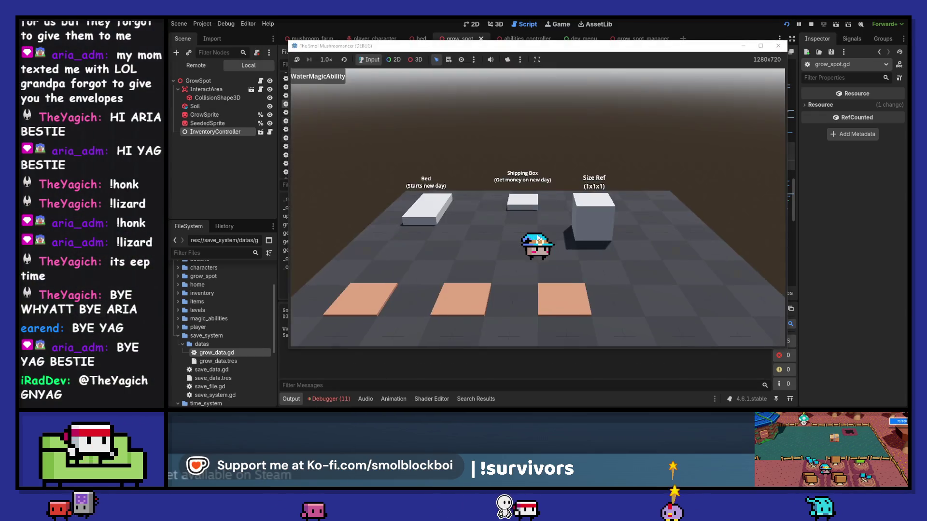
click(600, 219)
key(d)
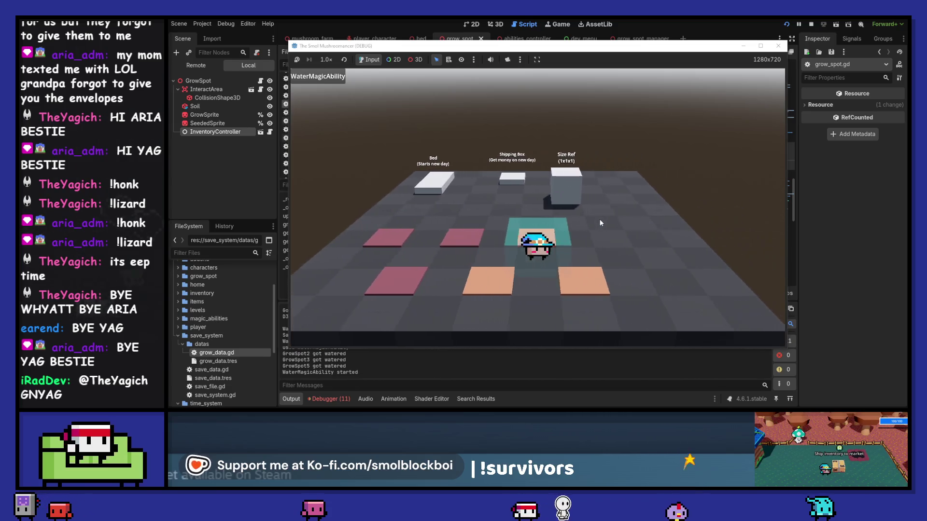
key(a)
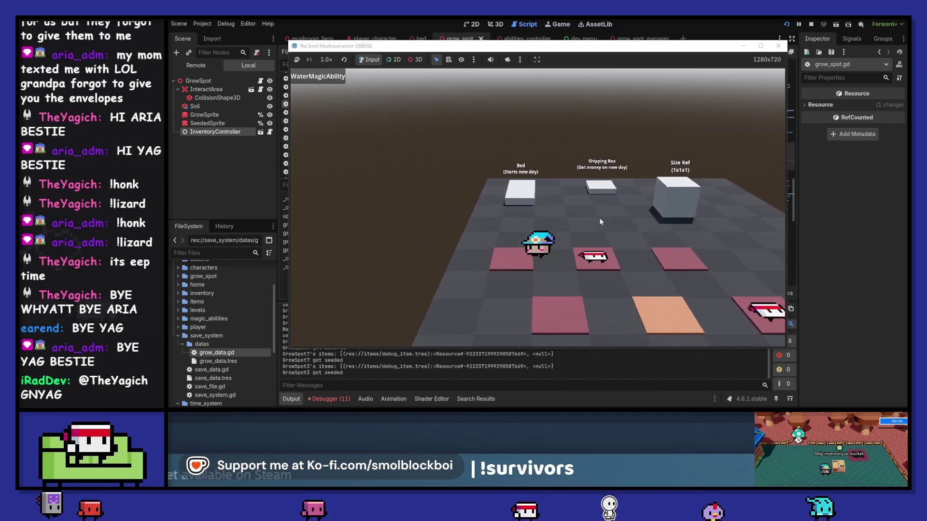
key(w)
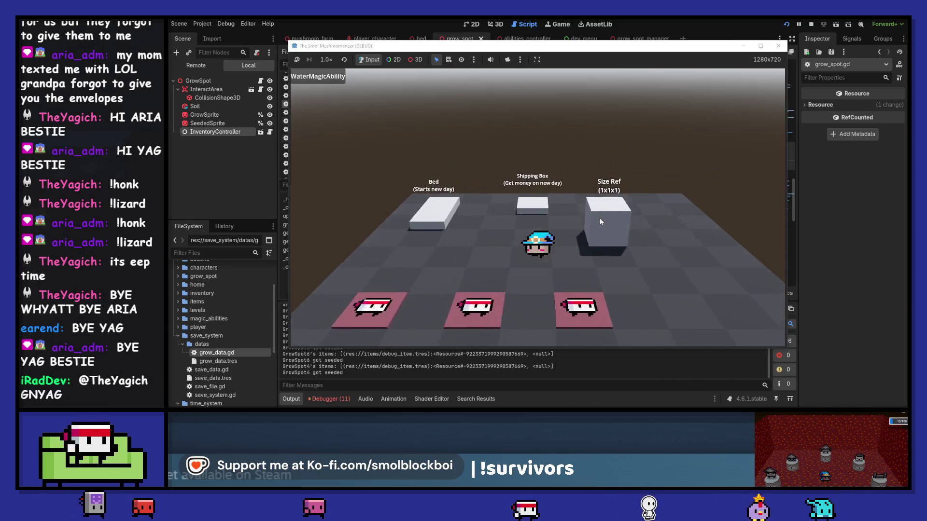
key(a)
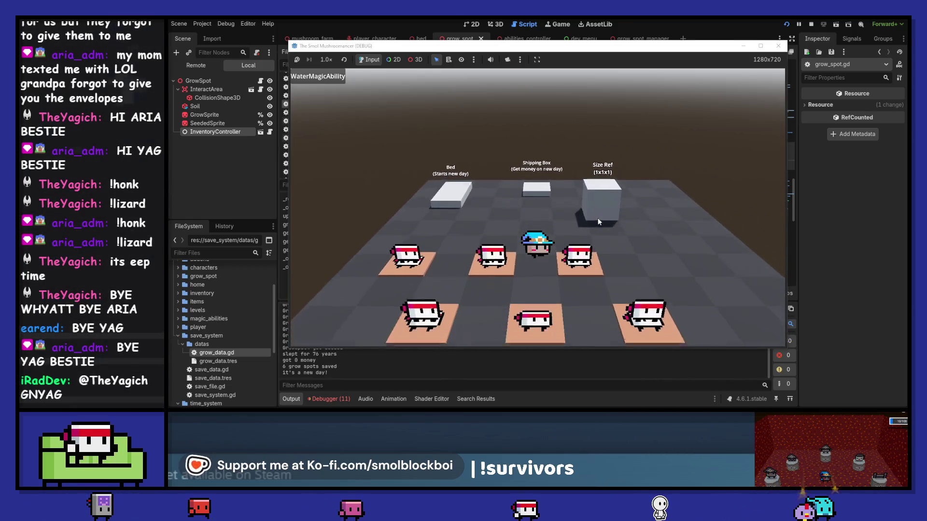
Restart the game, load the mushroom farm to confirm saved mushrooms, then close the game window.
key(F5)
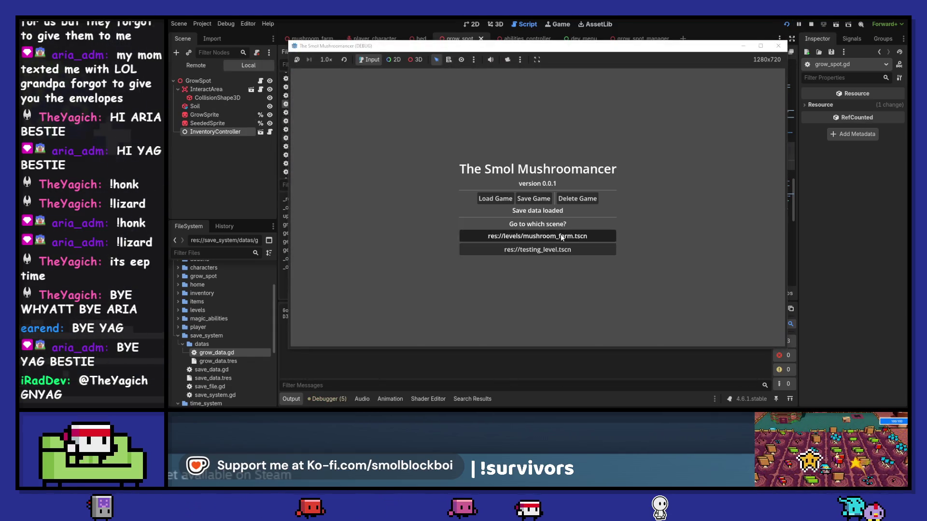
click(613, 236)
key(a)
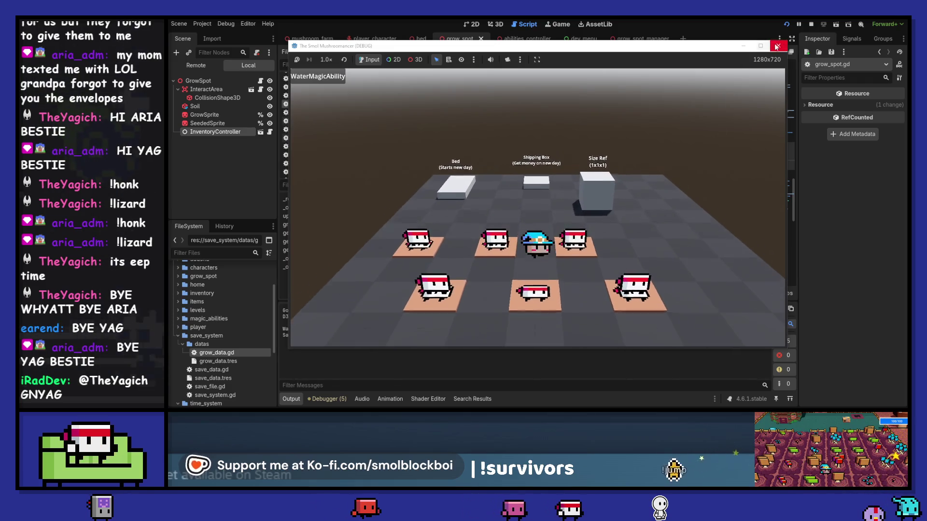
click(778, 47)
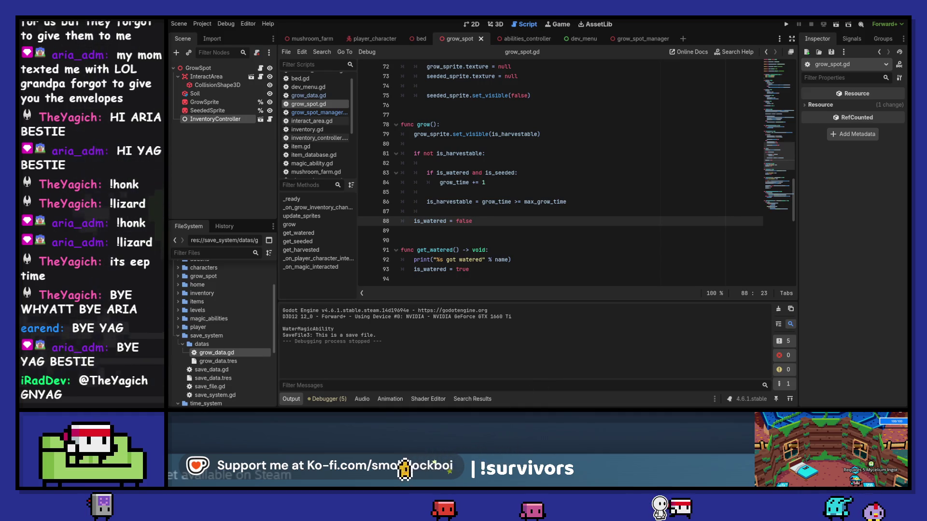
Commit the 22 changed files to main as 'Saving work', push to origin, and close GitHub Desktop.
key(F5)
click(367, 280)
text(Sav)
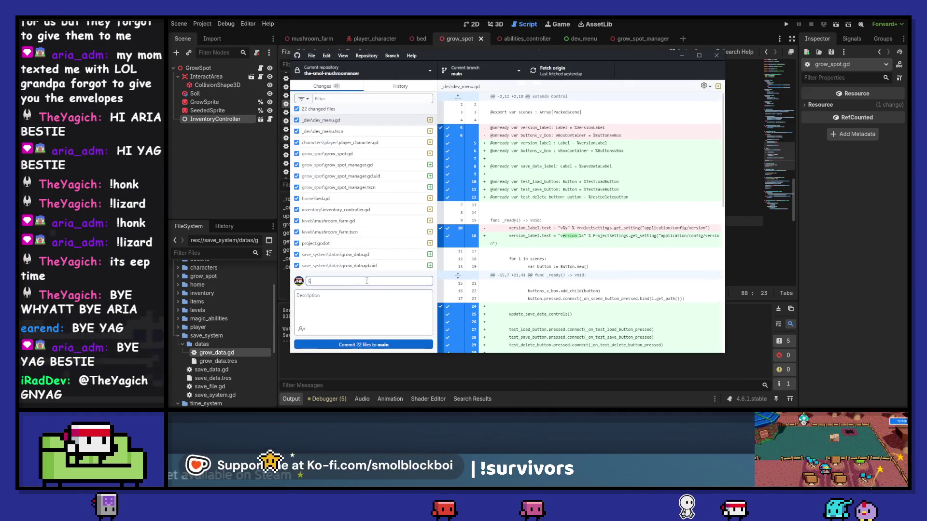
text(ing work)
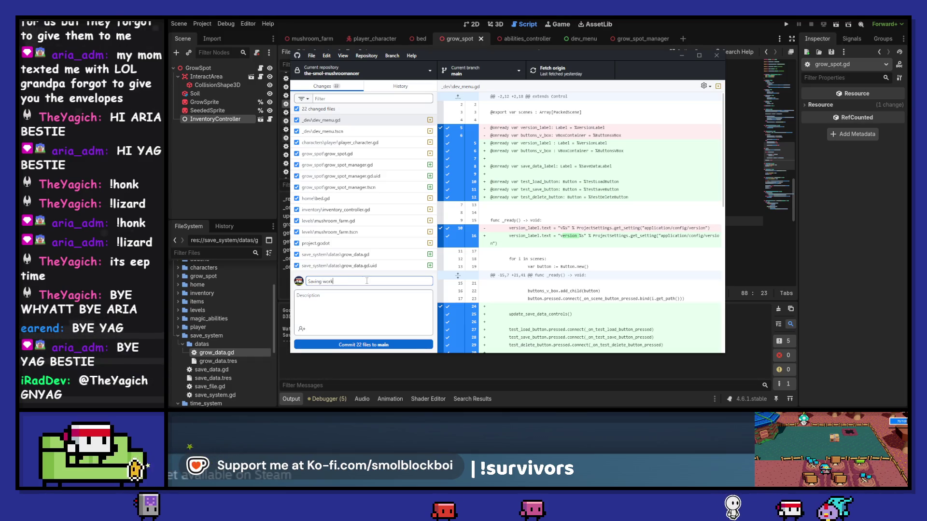
click(363, 345)
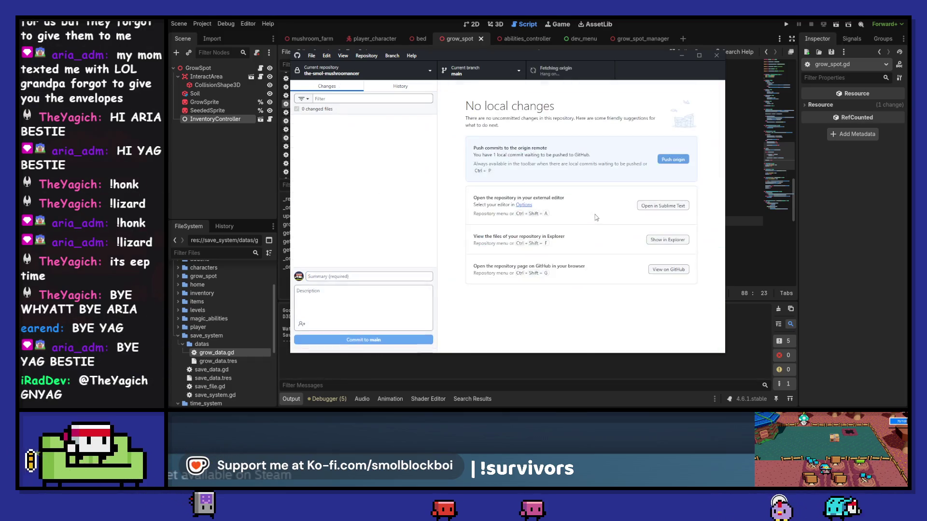
click(674, 158)
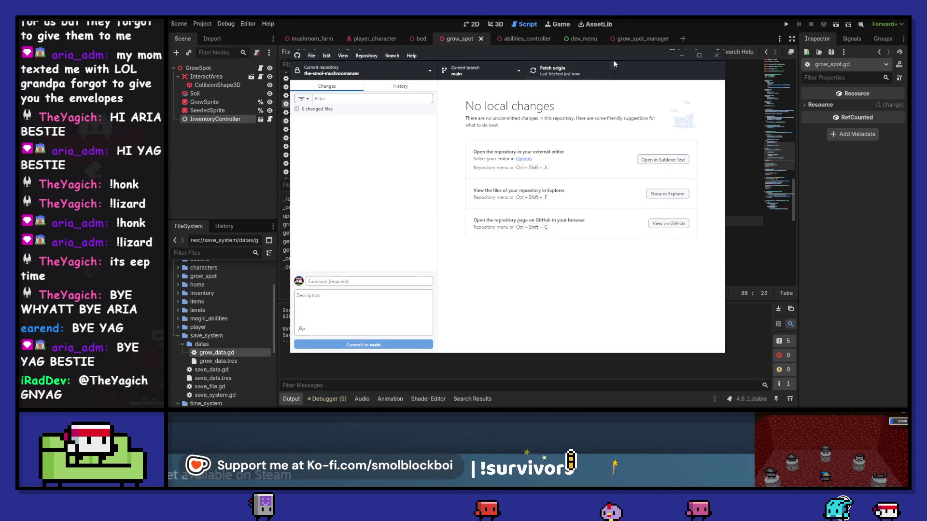
click(651, 19)
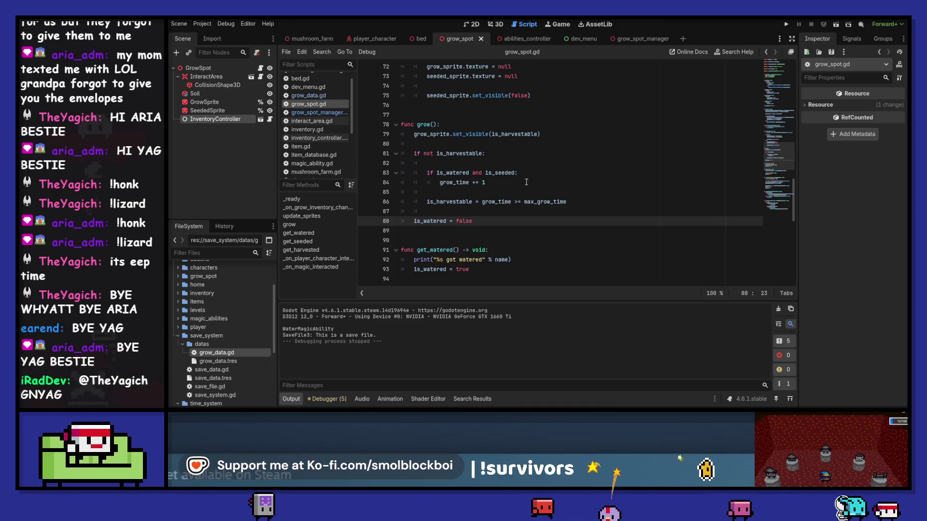
Review grow_data.gd and its save_data.gd base script, ending back on grow_data.gd.
click(248, 362)
double_click(251, 352)
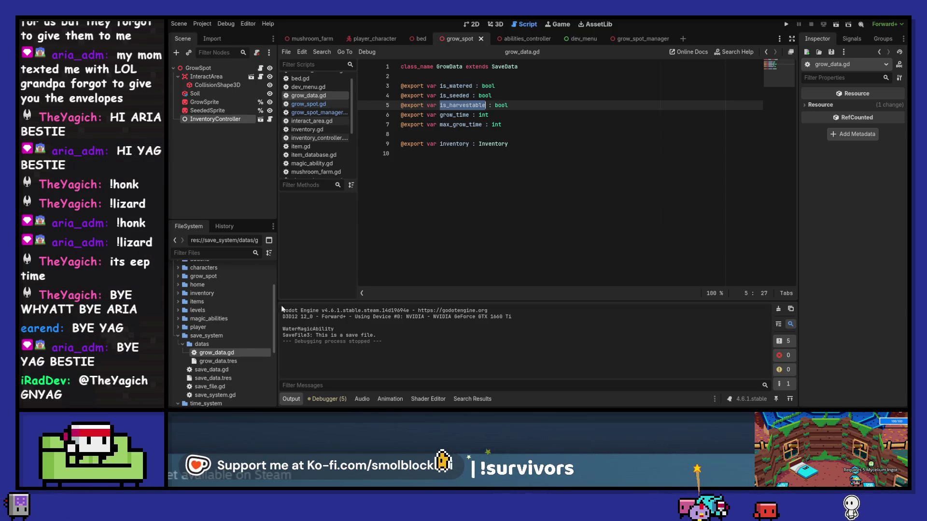
double_click(250, 369)
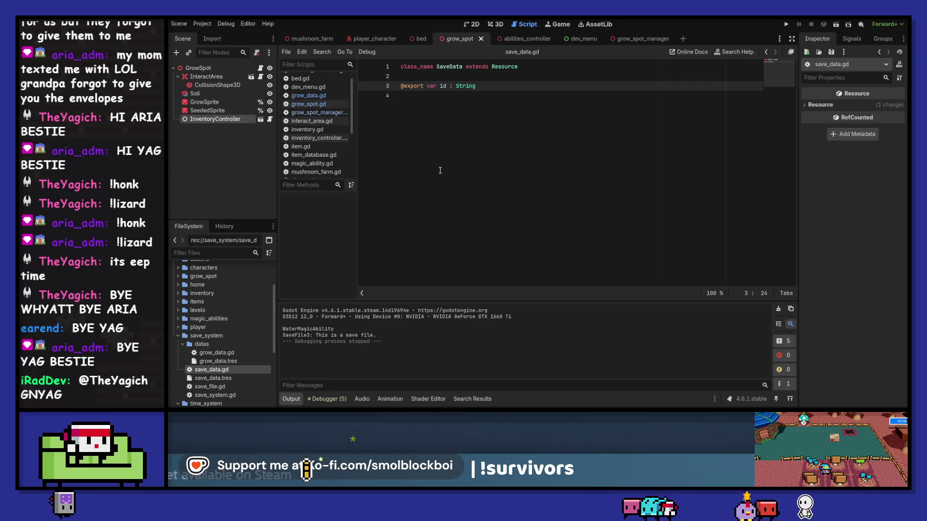
double_click(248, 352)
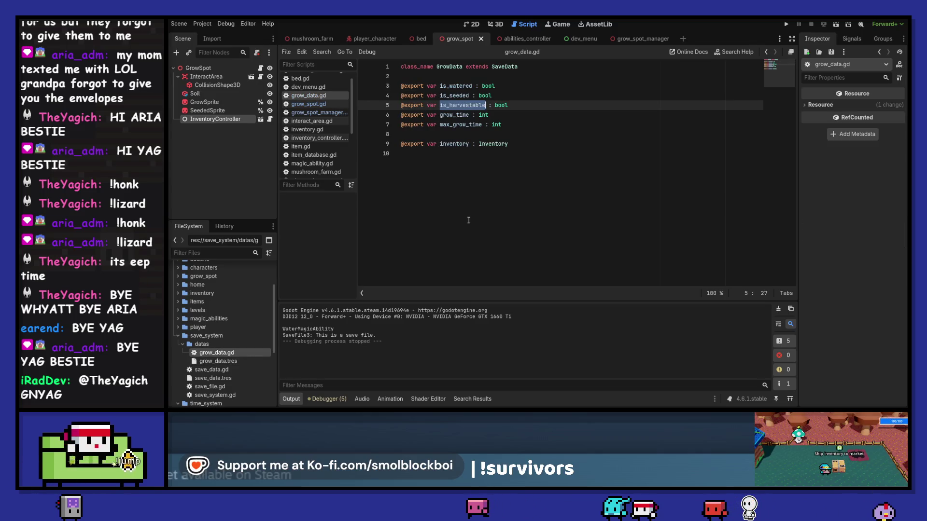